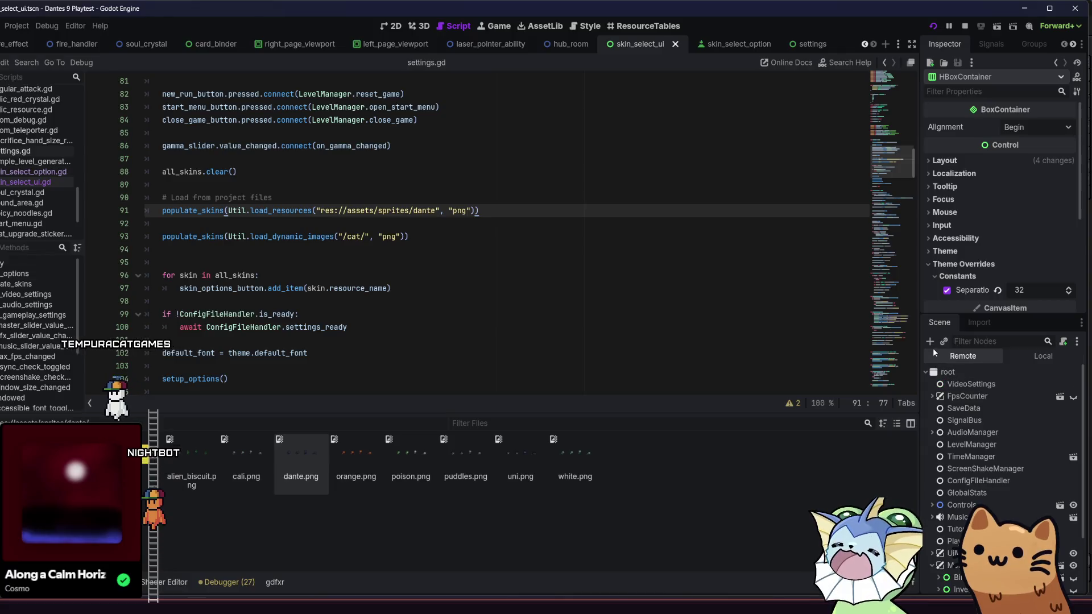
Add a ScrollContainer node under Panel by searching 'scrol'
{"action": "left_click", "coordinate": [930, 342]}
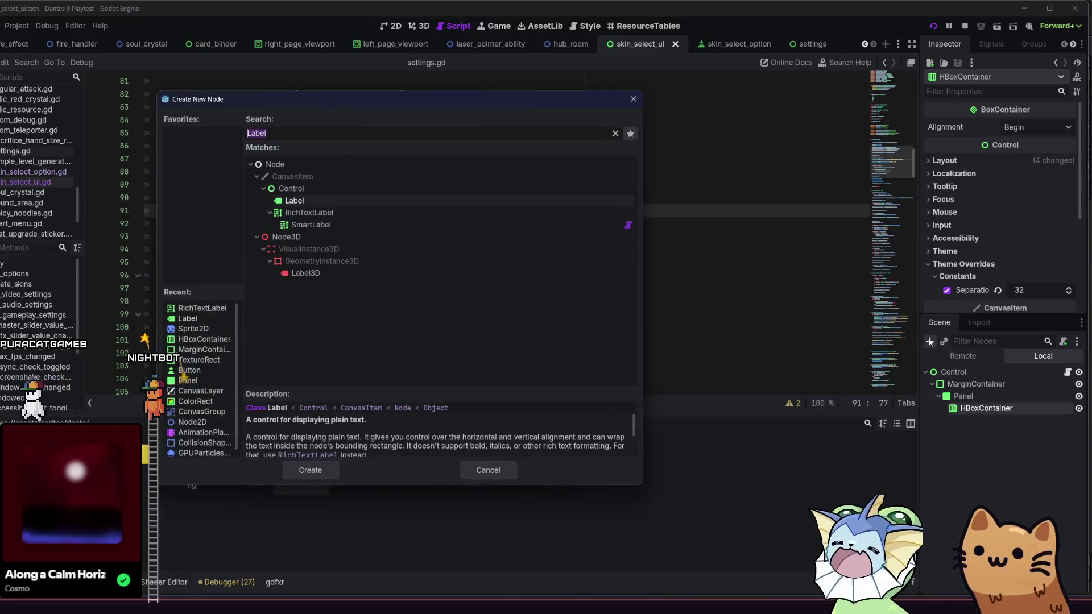
{"action": "type", "text": "scrol"}
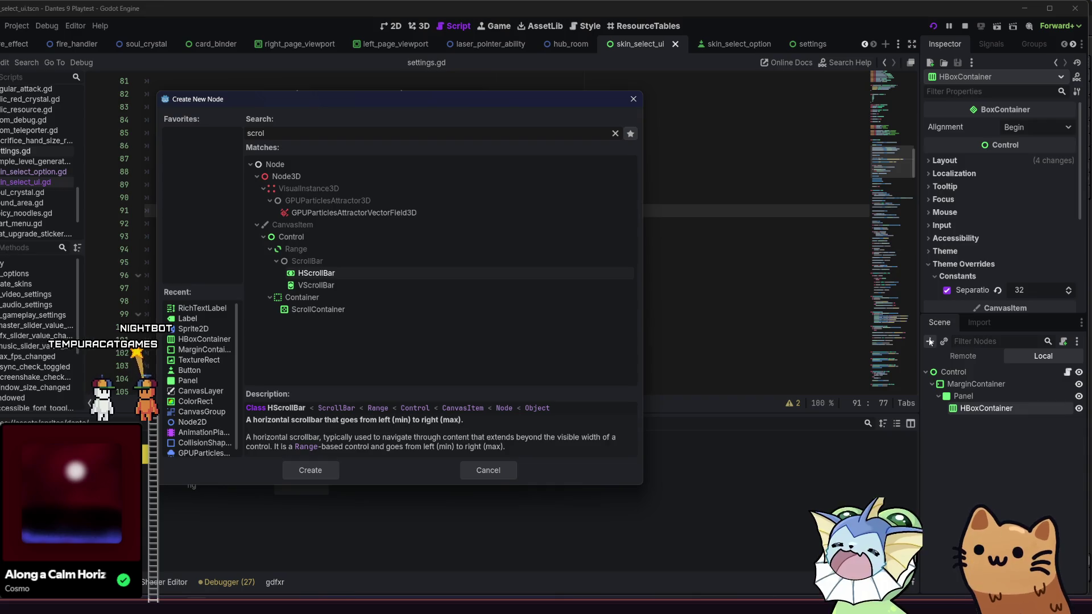
{"action": "double_click", "coordinate": [416, 312]}
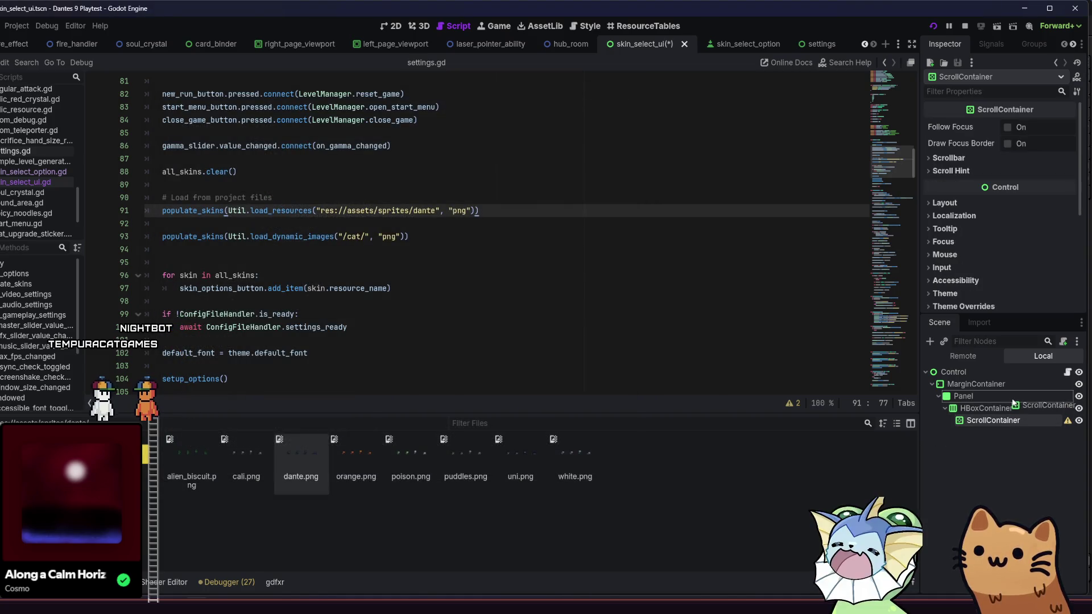
Move the HBoxContainer into the ScrollContainer and show the scene in the 2D view
{"action": "left_click_drag", "start_coordinate": [1011, 408], "coordinate": [1010, 406]}
{"action": "left_click", "coordinate": [997, 422]}
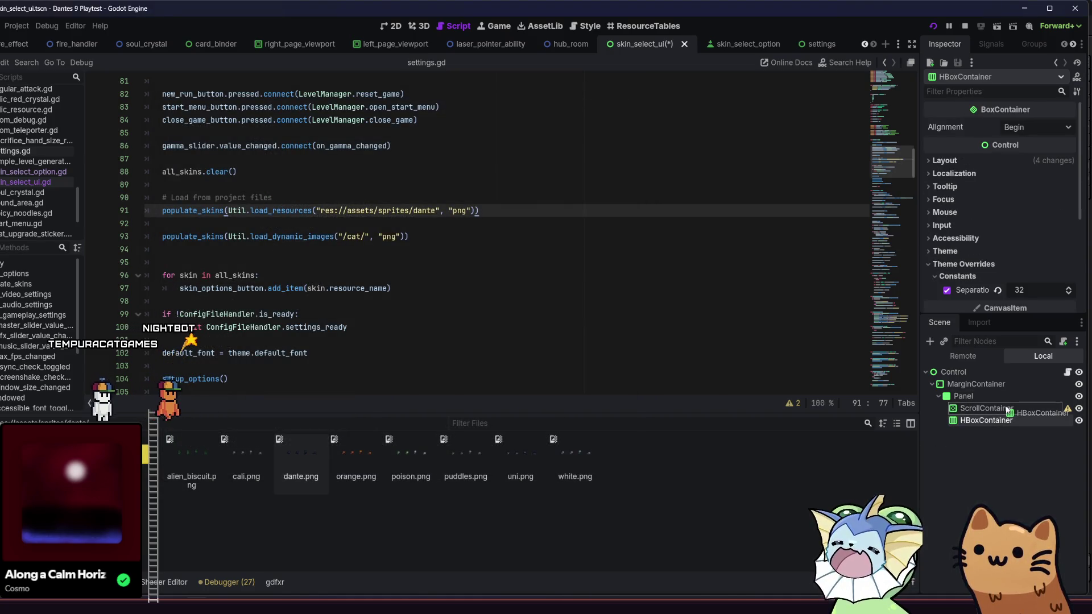
{"action": "left_click", "coordinate": [1009, 410]}
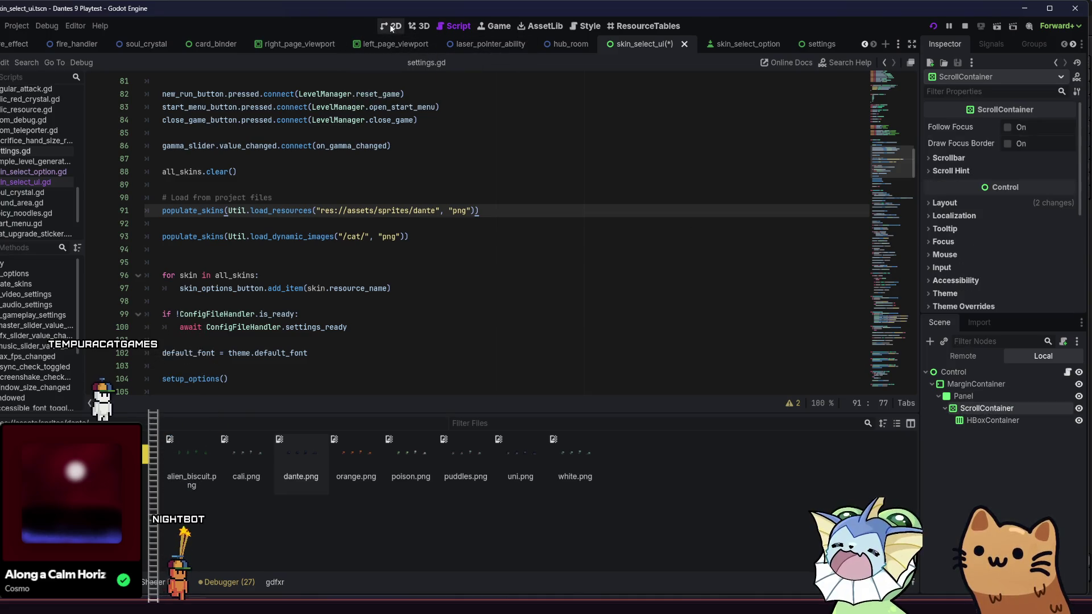
{"action": "left_click", "coordinate": [392, 26]}
{"action": "scroll", "coordinate": [471, 209], "scroll_direction": "up", "scroll_amount": 3}
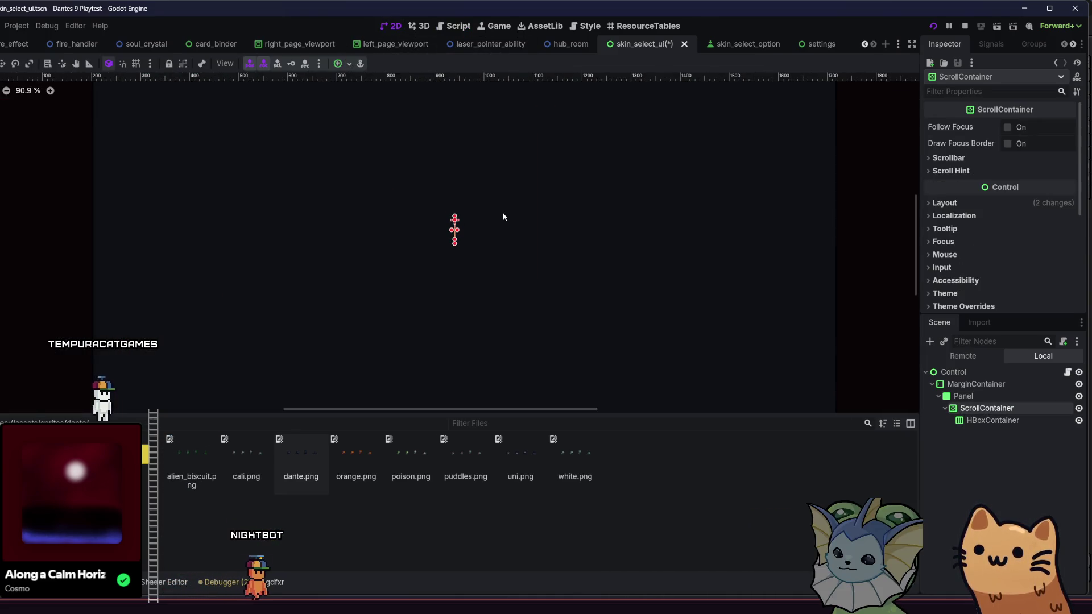
{"action": "scroll", "coordinate": [959, 182], "scroll_direction": "down", "scroll_amount": 2}
{"action": "left_click", "coordinate": [966, 229]}
{"action": "left_click", "coordinate": [975, 252]}
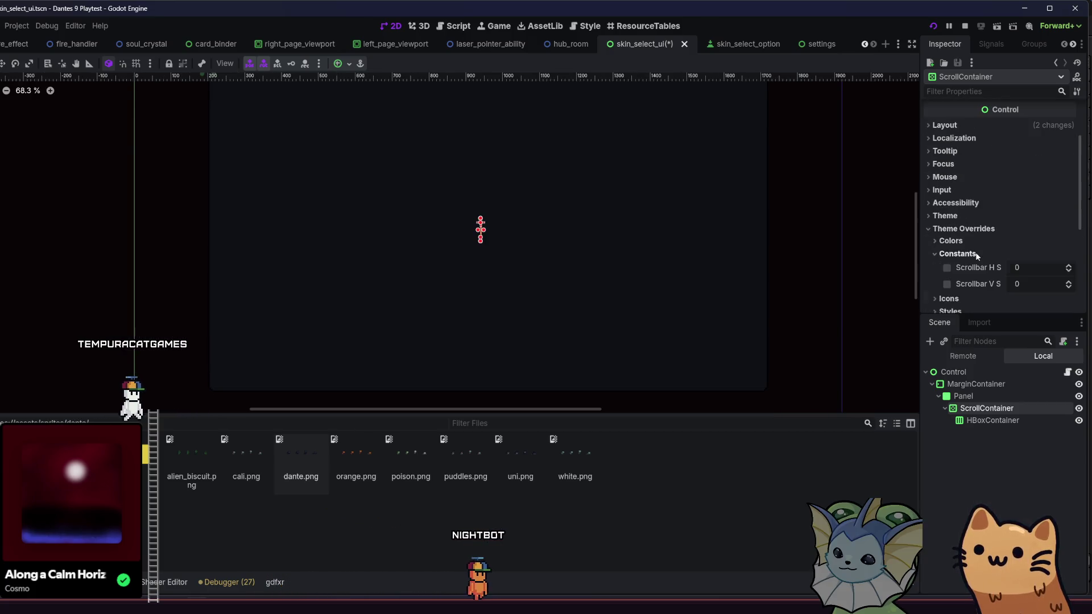
{"action": "left_click", "coordinate": [975, 251]}
{"action": "scroll", "coordinate": [973, 228], "scroll_direction": "up", "scroll_amount": 3}
{"action": "left_click", "coordinate": [961, 203]}
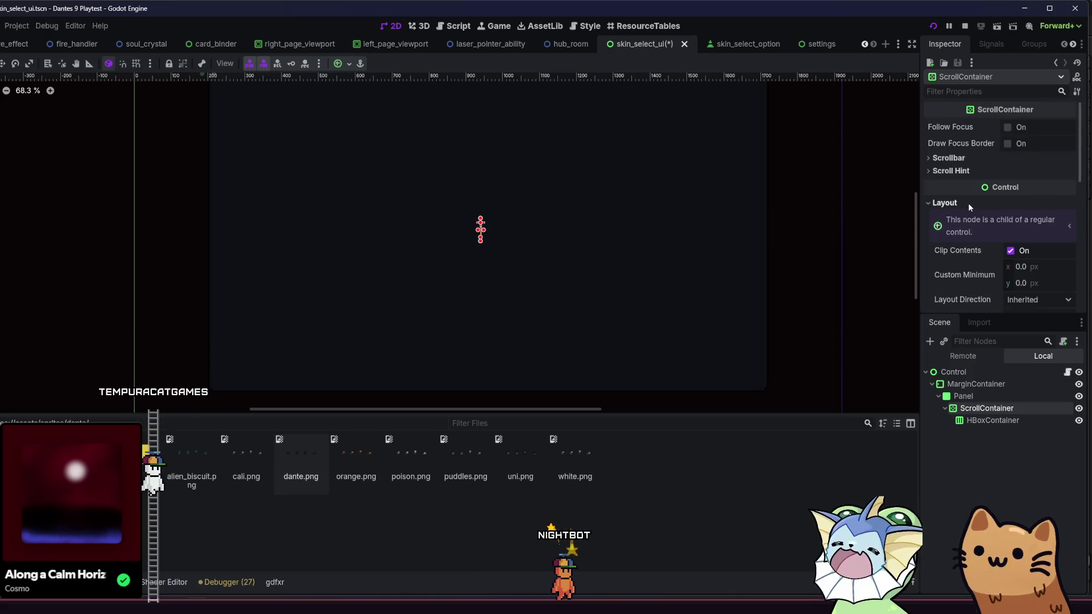
{"action": "left_click", "coordinate": [961, 203]}
{"action": "scroll", "coordinate": [476, 197], "scroll_direction": "down", "scroll_amount": 2}
{"action": "mouse_move", "coordinate": [476, 201]}
{"action": "left_mouse_down"}
{"action": "mouse_move", "coordinate": [529, 212]}
{"action": "mouse_move", "coordinate": [488, 214]}
{"action": "mouse_move", "coordinate": [496, 228]}
{"action": "left_mouse_up"}
{"action": "left_click", "coordinate": [953, 372]}
{"action": "left_click", "coordinate": [976, 384]}
Add a MarginContainer under Panel and move the ScrollContainer inside it
{"action": "left_click", "coordinate": [963, 396]}
{"action": "left_click", "coordinate": [930, 341]}
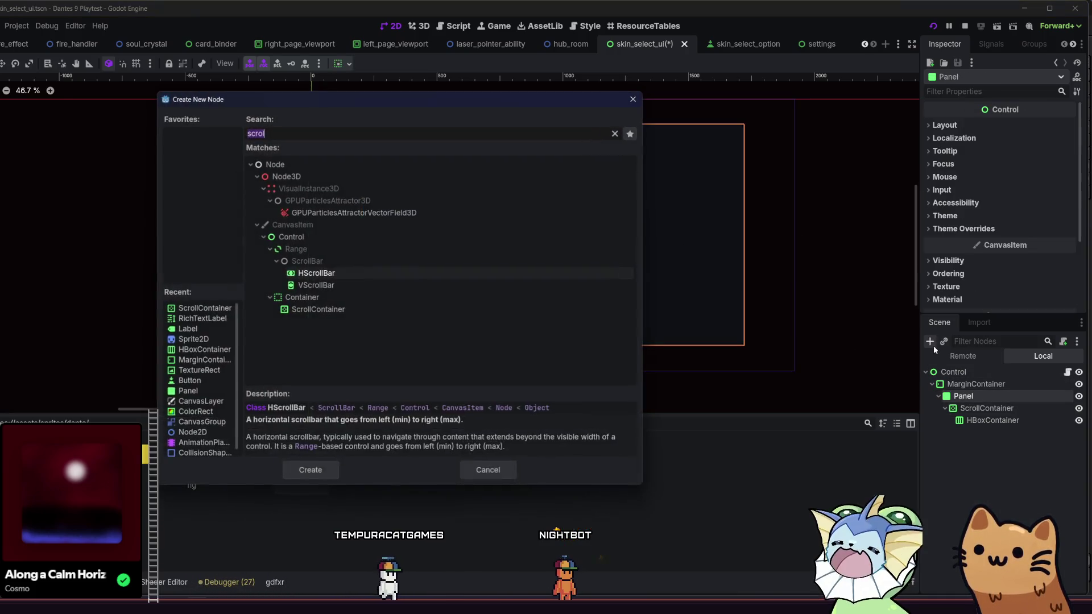
{"action": "type", "text": "margin"}
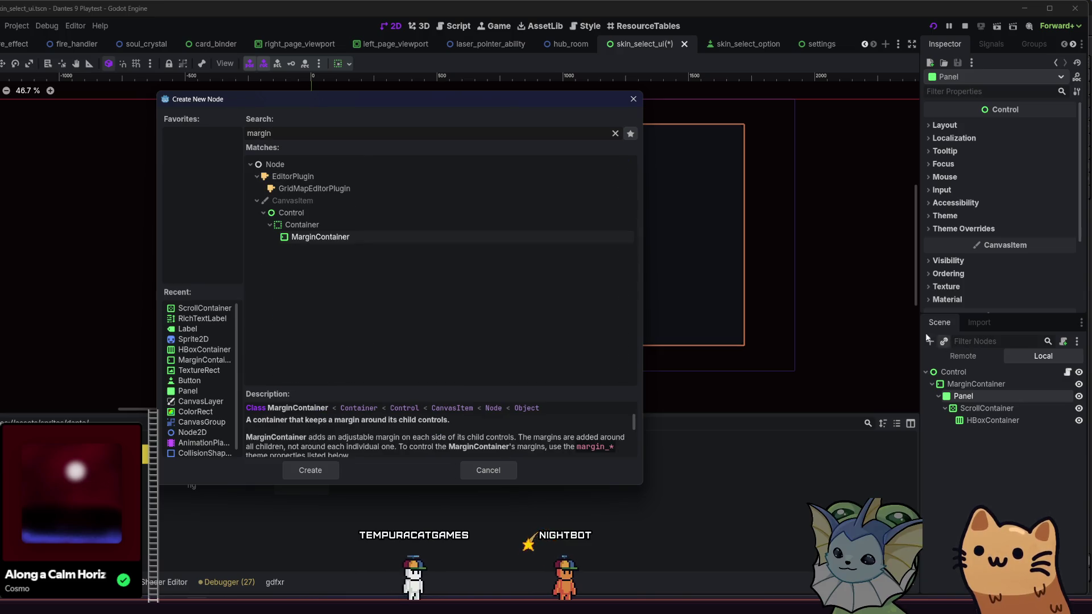
{"action": "double_click", "coordinate": [377, 237]}
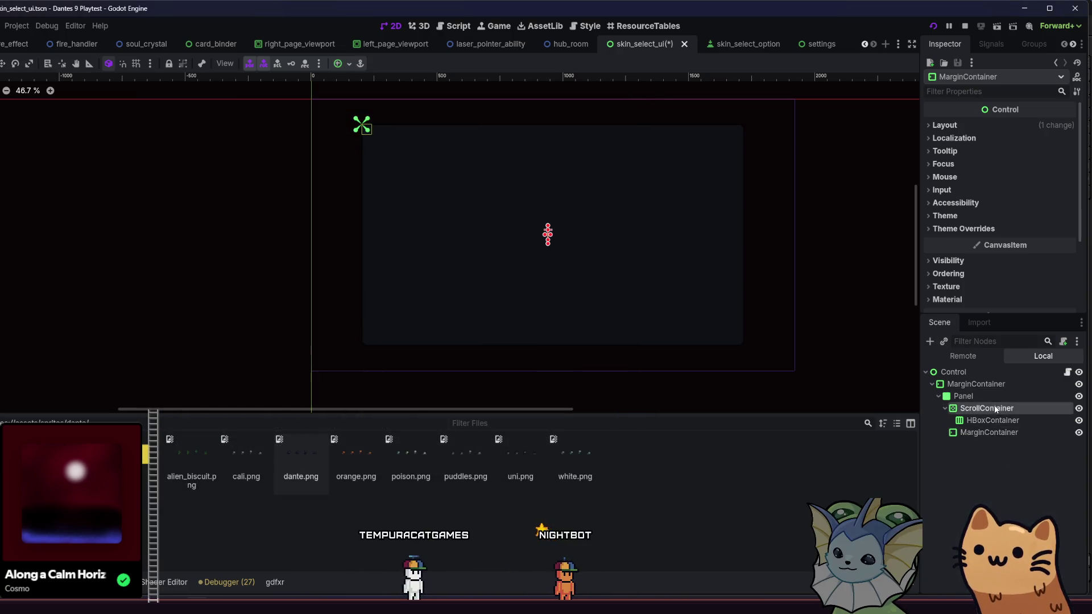
{"action": "left_click_drag", "start_coordinate": [1004, 434], "coordinate": [1004, 433]}
{"action": "left_click", "coordinate": [989, 409]}
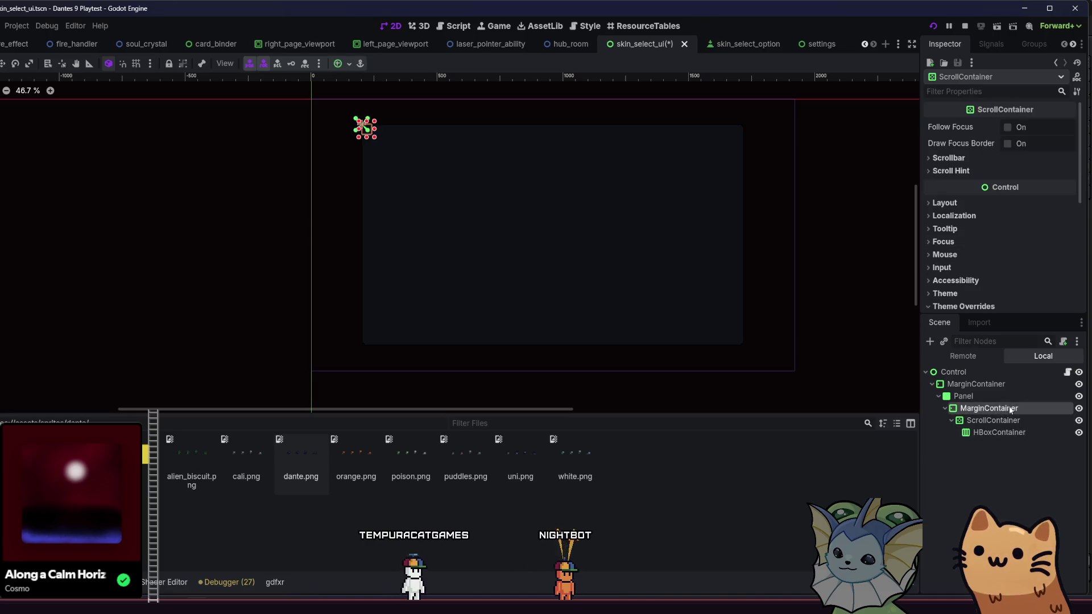
{"action": "scroll", "coordinate": [967, 206], "scroll_direction": "down", "scroll_amount": 3}
{"action": "scroll", "coordinate": [968, 217], "scroll_direction": "up", "scroll_amount": 3}
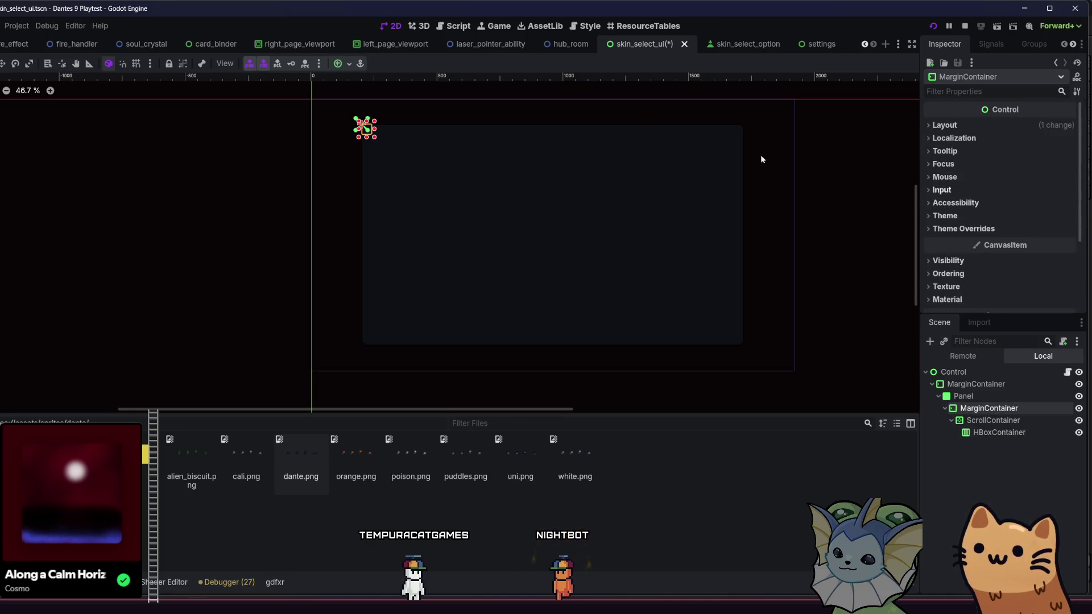
Anchor the MarginContainer to Full Rect and expand its Theme Overrides constants
{"action": "left_click", "coordinate": [338, 64]}
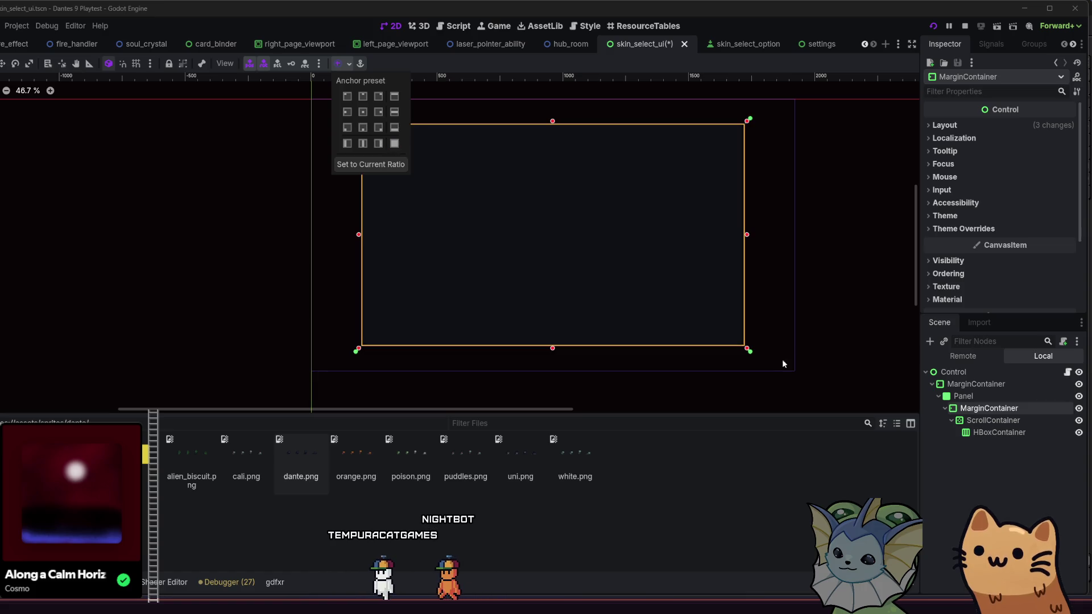
{"action": "left_click", "coordinate": [950, 416]}
{"action": "left_click", "coordinate": [966, 420]}
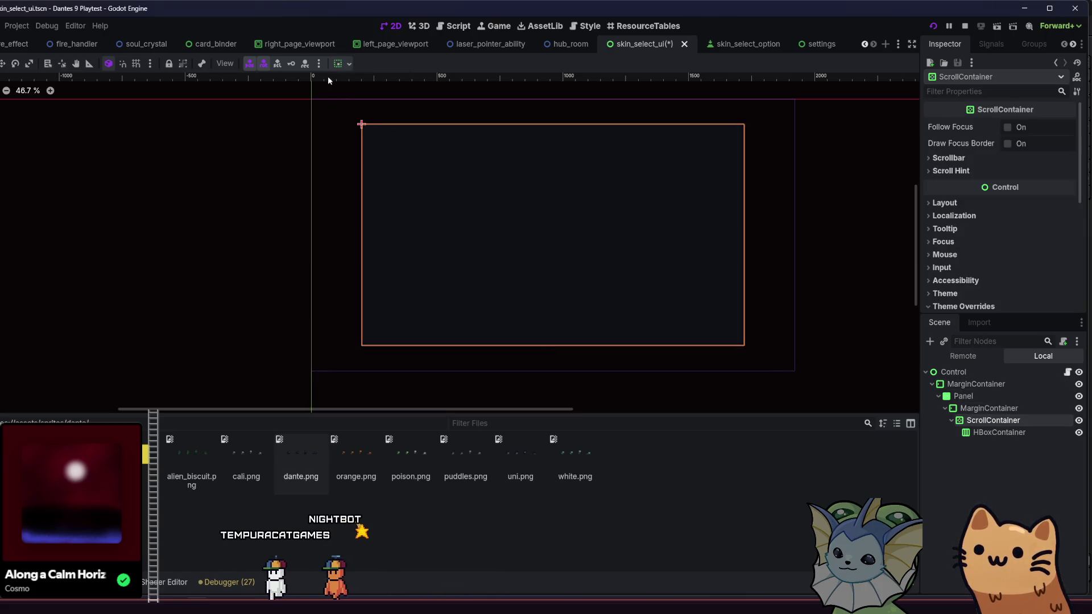
{"action": "left_click", "coordinate": [340, 63]}
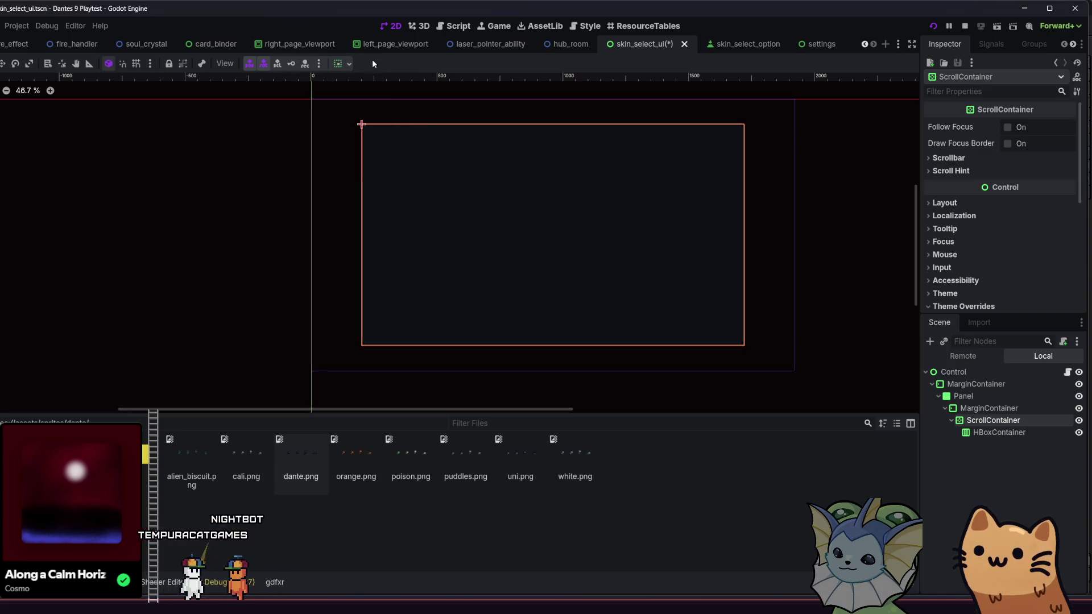
{"action": "left_click", "coordinate": [989, 408]}
{"action": "left_click", "coordinate": [1021, 228]}
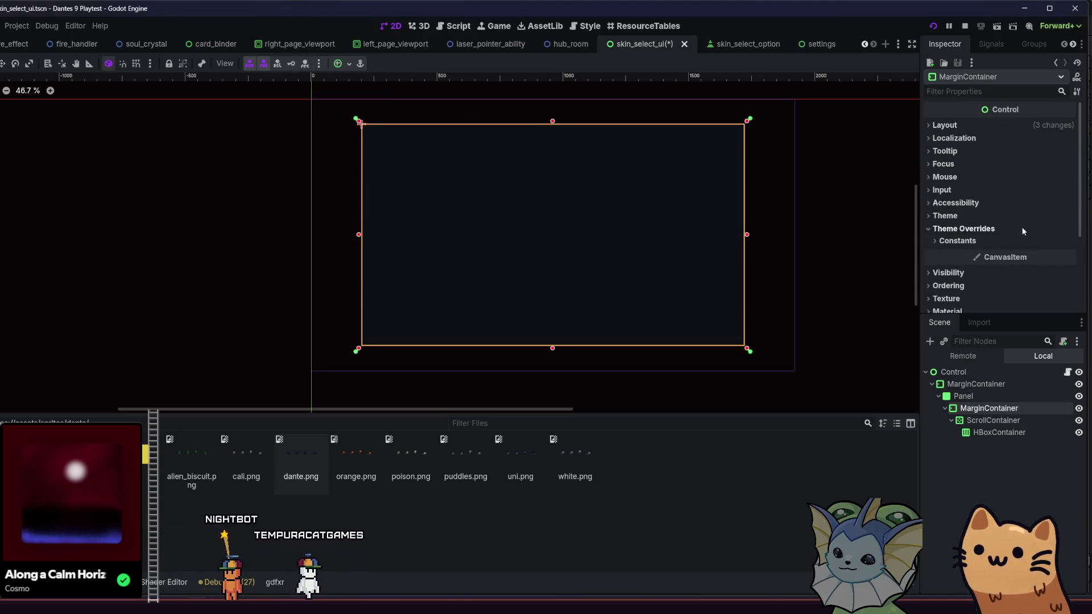
{"action": "left_click", "coordinate": [1021, 240]}
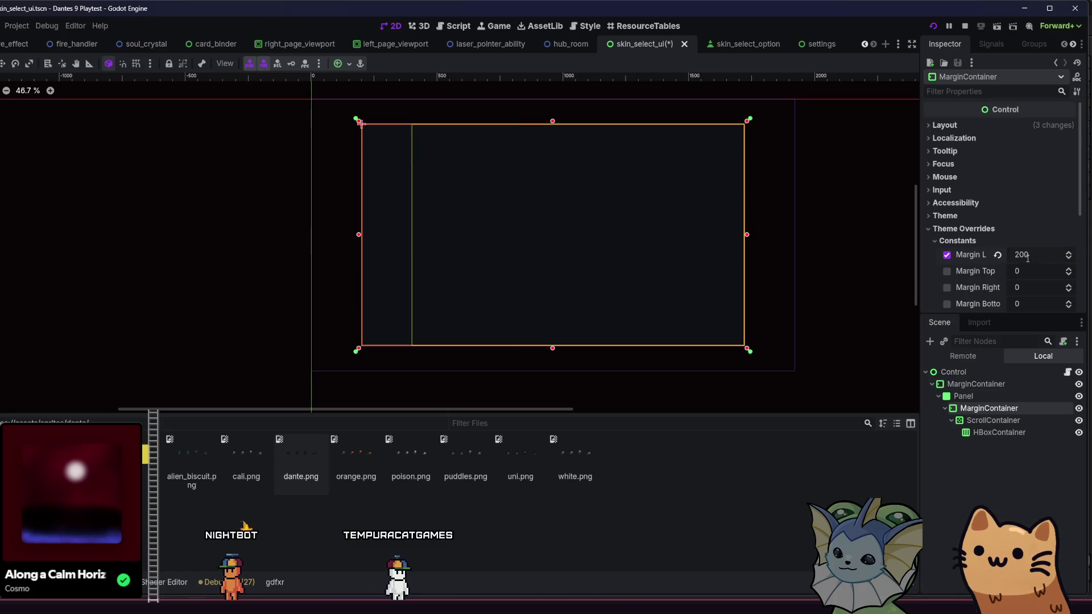
Set the MarginContainer's right and bottom margins to 200, save, and launch a playtest
{"action": "scroll", "coordinate": [1061, 264], "scroll_direction": "down", "scroll_amount": 1}
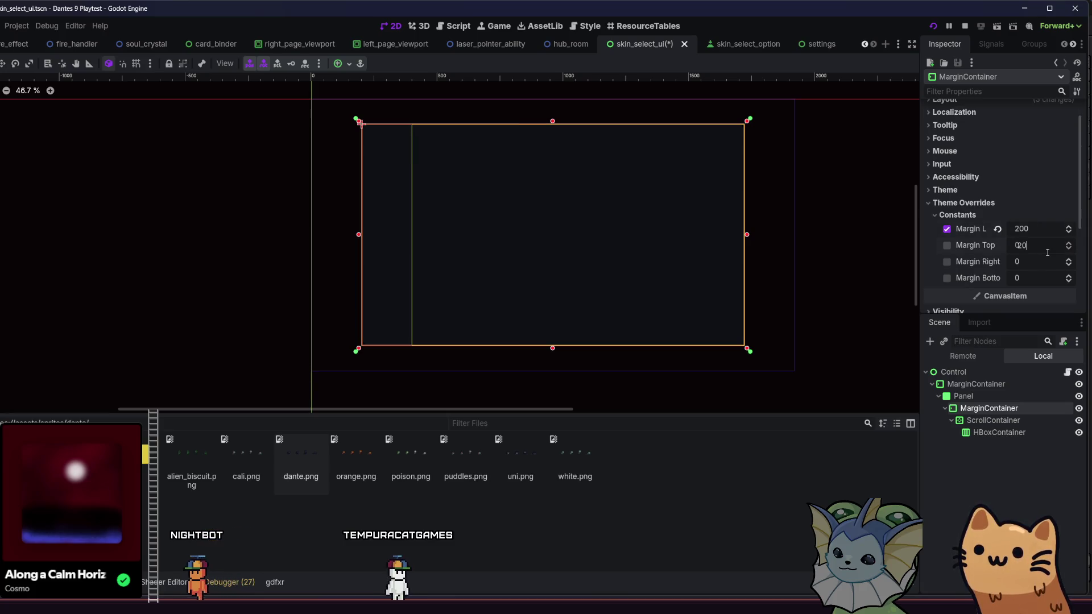
{"action": "type", "text": "200"}
{"action": "key", "text": "Return"}
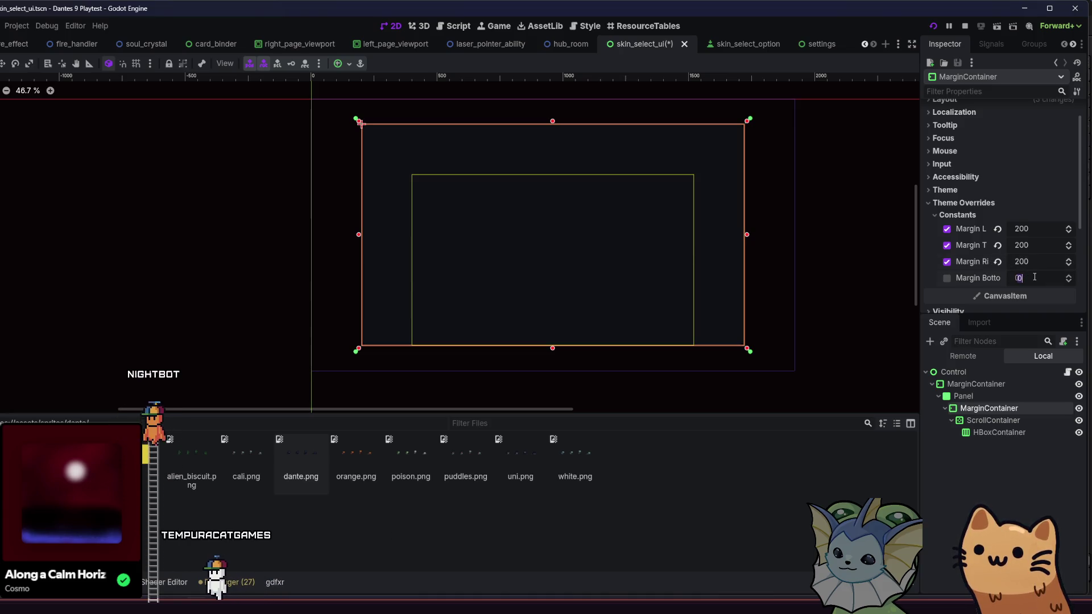
{"action": "type", "text": "200"}
{"action": "key", "text": "Return"}
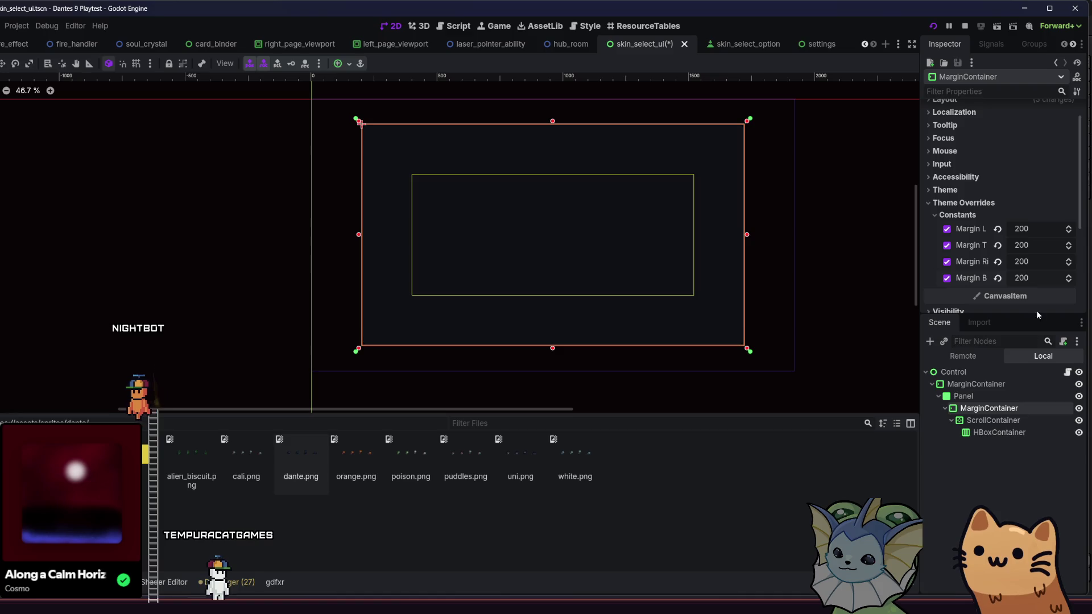
{"action": "key", "text": "ctrl+s"}
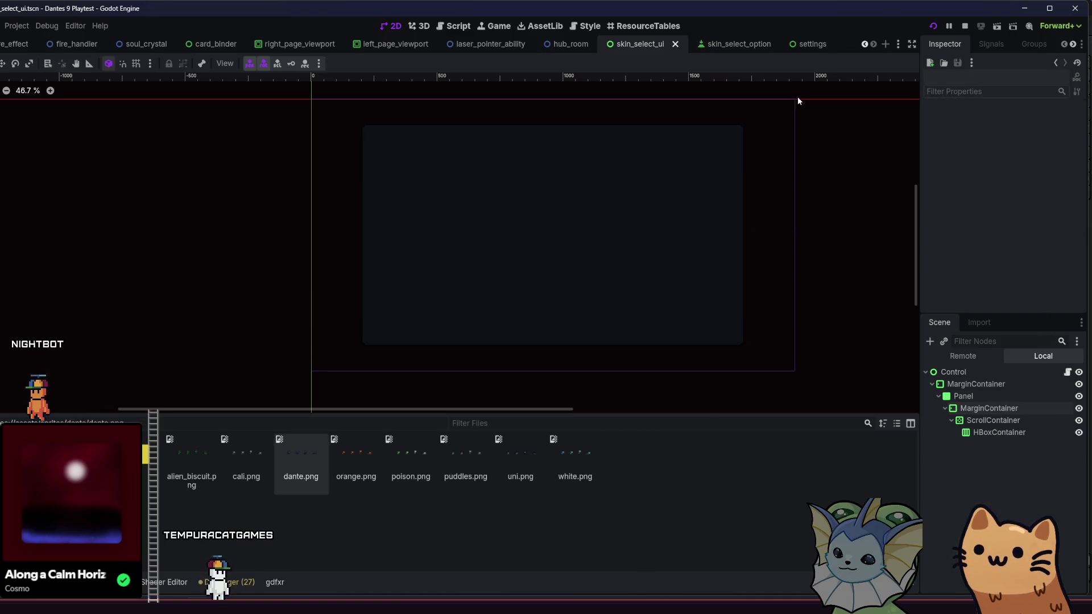
{"action": "left_click", "coordinate": [933, 30]}
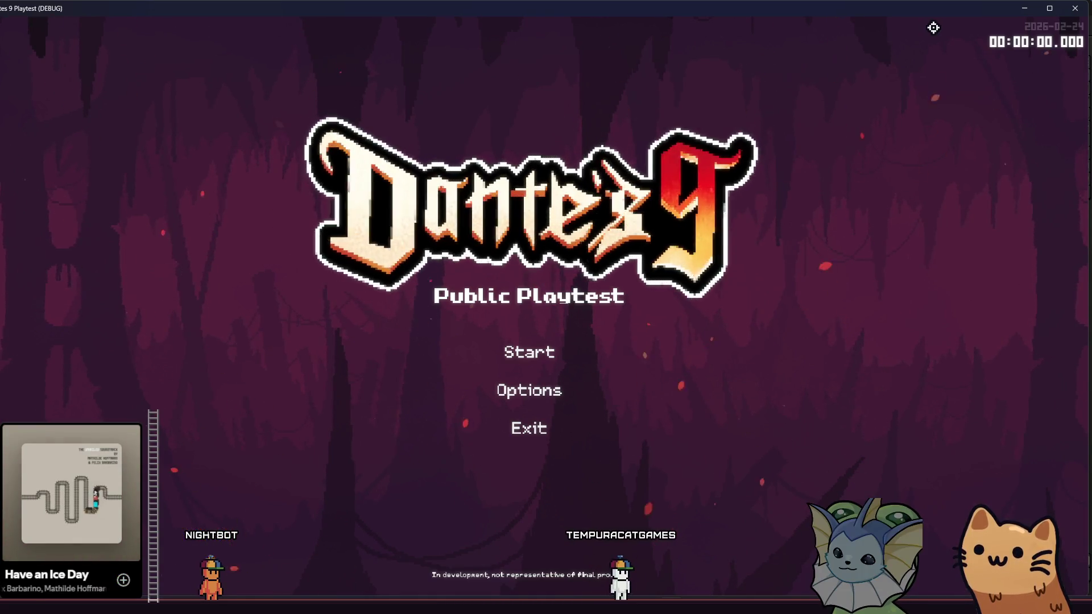
Start the game, scroll the cat-skin cards from Alien to White, then close the panel and game
{"action": "left_click", "coordinate": [532, 337]}
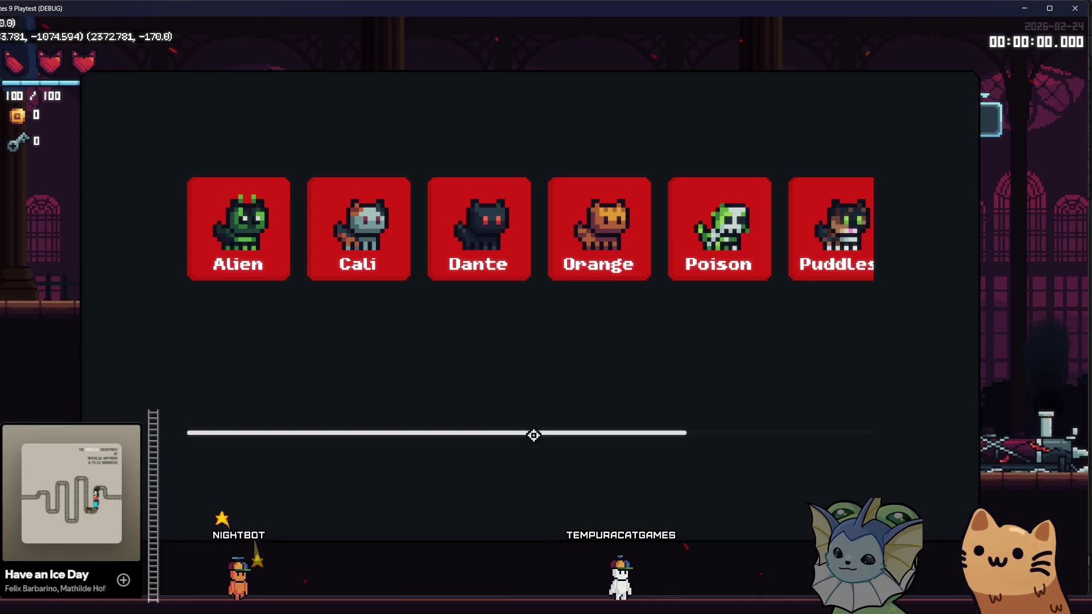
{"action": "mouse_move", "coordinate": [540, 434]}
{"action": "left_mouse_down"}
{"action": "mouse_move", "coordinate": [782, 432]}
{"action": "mouse_move", "coordinate": [497, 424]}
{"action": "mouse_move", "coordinate": [785, 418]}
{"action": "mouse_move", "coordinate": [468, 409]}
{"action": "left_mouse_up"}
{"action": "mouse_move", "coordinate": [539, 409]}
{"action": "left_mouse_down"}
{"action": "mouse_move", "coordinate": [758, 407]}
{"action": "mouse_move", "coordinate": [502, 378]}
{"action": "mouse_move", "coordinate": [787, 383]}
{"action": "mouse_move", "coordinate": [374, 361]}
{"action": "mouse_move", "coordinate": [741, 394]}
{"action": "mouse_move", "coordinate": [360, 372]}
{"action": "mouse_move", "coordinate": [753, 385]}
{"action": "mouse_move", "coordinate": [476, 402]}
{"action": "mouse_move", "coordinate": [661, 430]}
{"action": "mouse_move", "coordinate": [429, 388]}
{"action": "mouse_move", "coordinate": [768, 402]}
{"action": "mouse_move", "coordinate": [370, 368]}
{"action": "mouse_move", "coordinate": [729, 385]}
{"action": "left_mouse_up"}
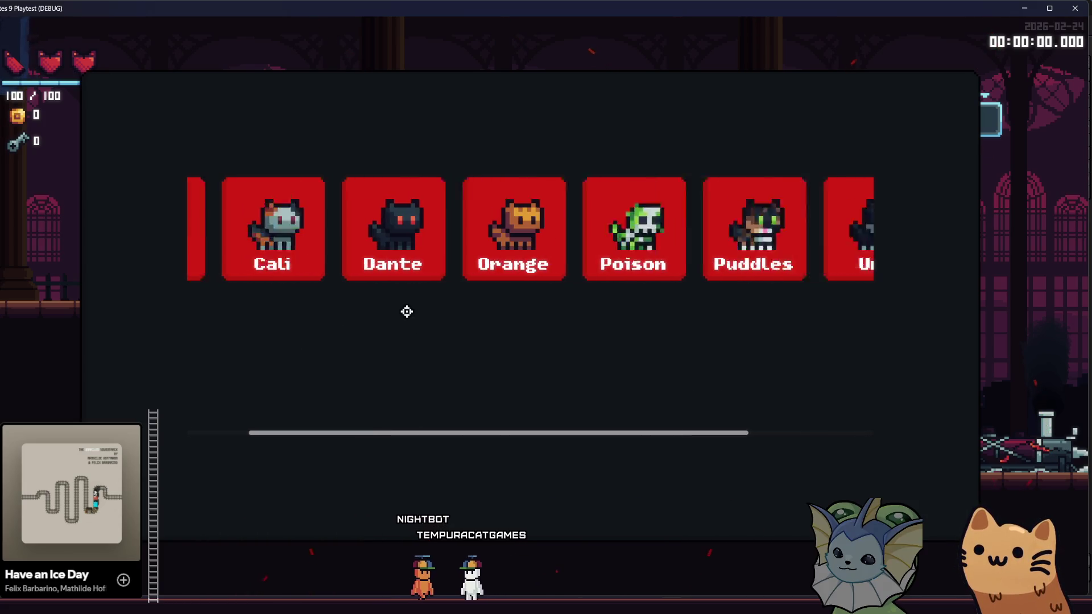
{"action": "scroll", "coordinate": [406, 312], "scroll_direction": "up", "scroll_amount": 1}
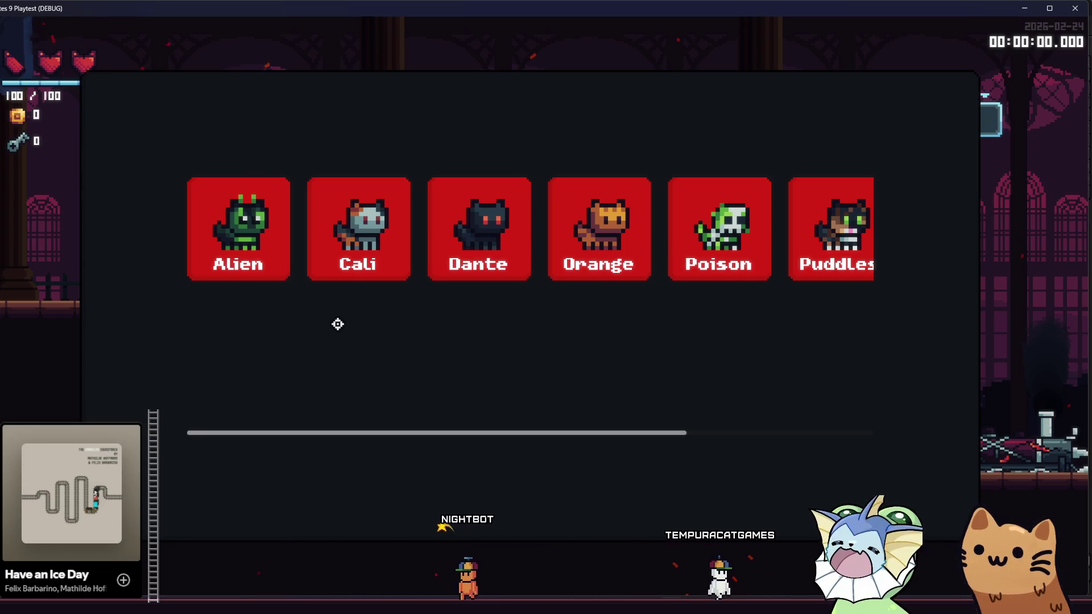
{"action": "scroll", "coordinate": [360, 336], "scroll_direction": "down", "scroll_amount": 2}
{"action": "scroll", "coordinate": [359, 335], "scroll_direction": "up", "scroll_amount": 2}
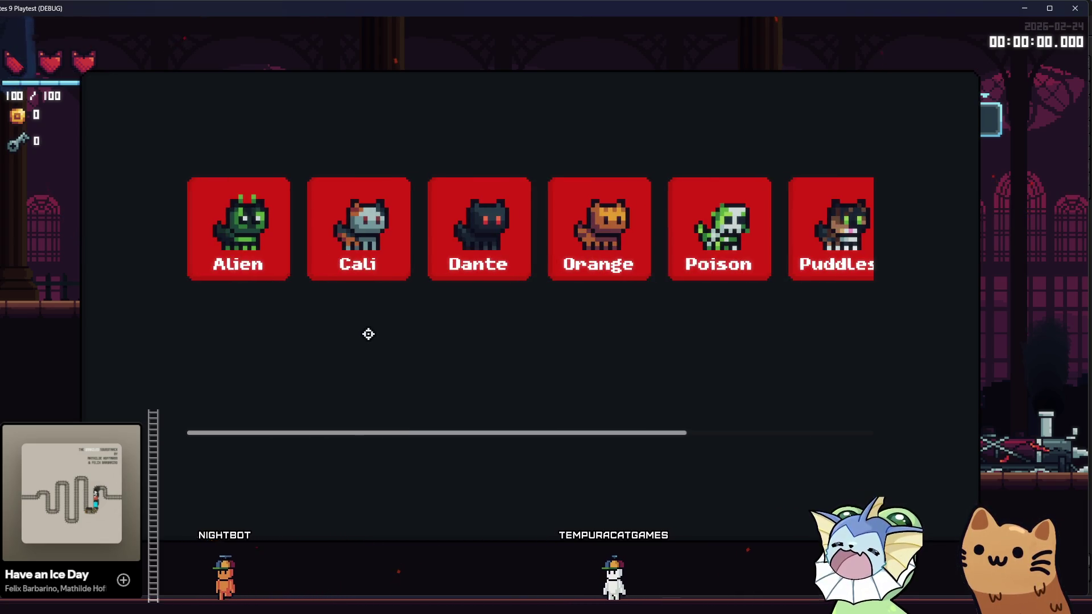
{"action": "scroll", "coordinate": [369, 340], "scroll_direction": "down", "scroll_amount": 2}
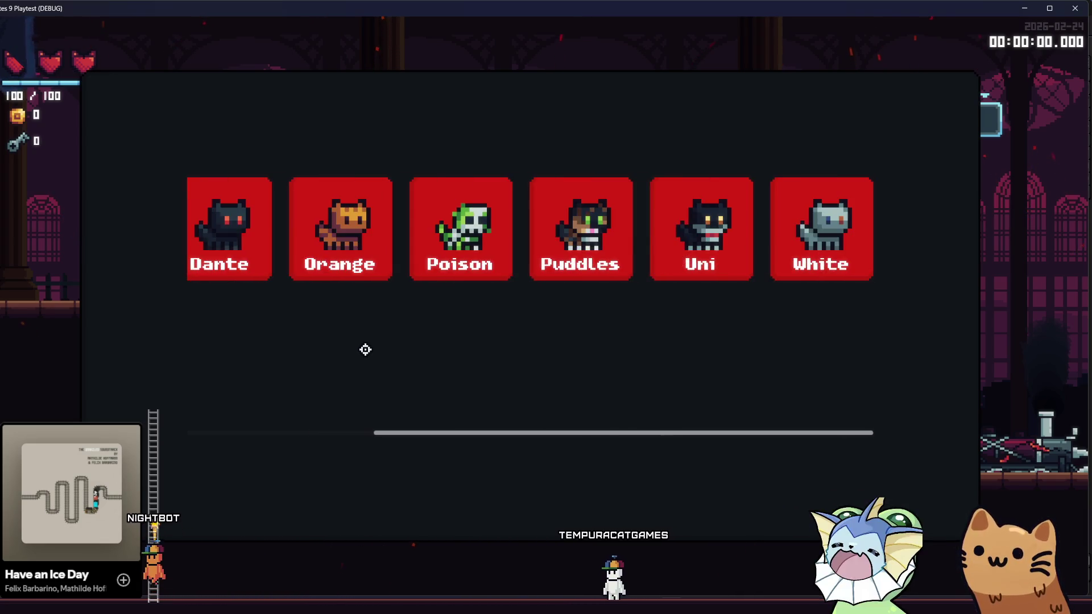
{"action": "scroll", "coordinate": [366, 349], "scroll_direction": "up", "scroll_amount": 2}
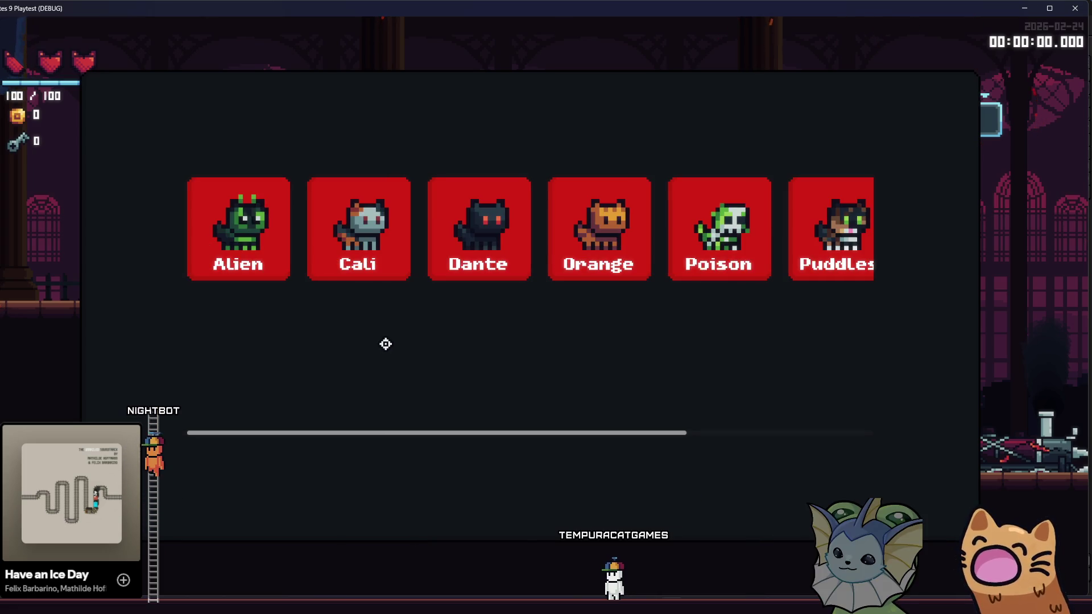
{"action": "key", "text": "Escape"}
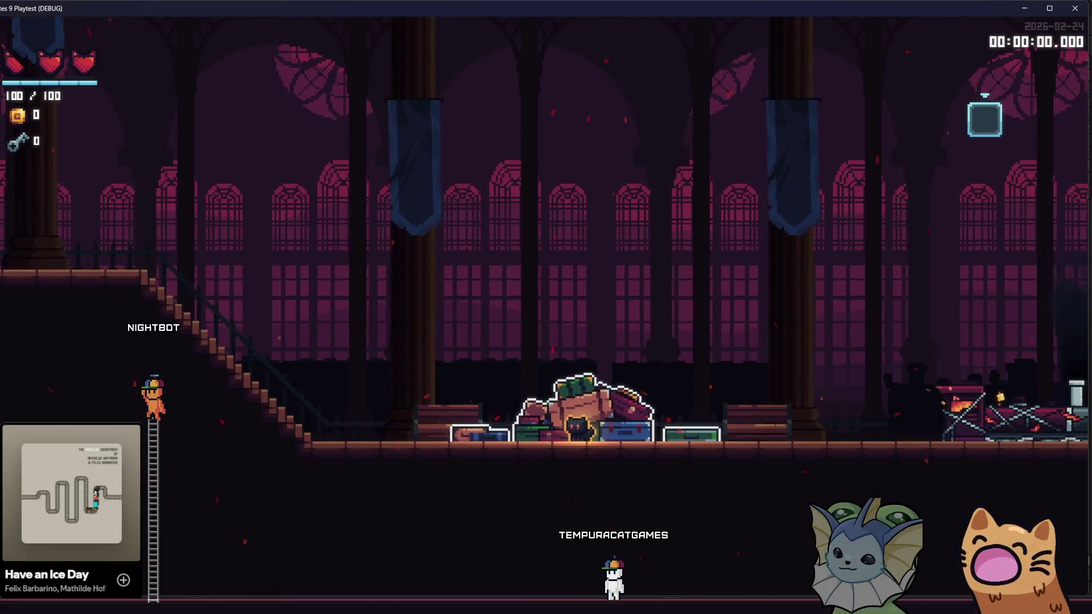
{"action": "key", "text": "alt+Tab"}
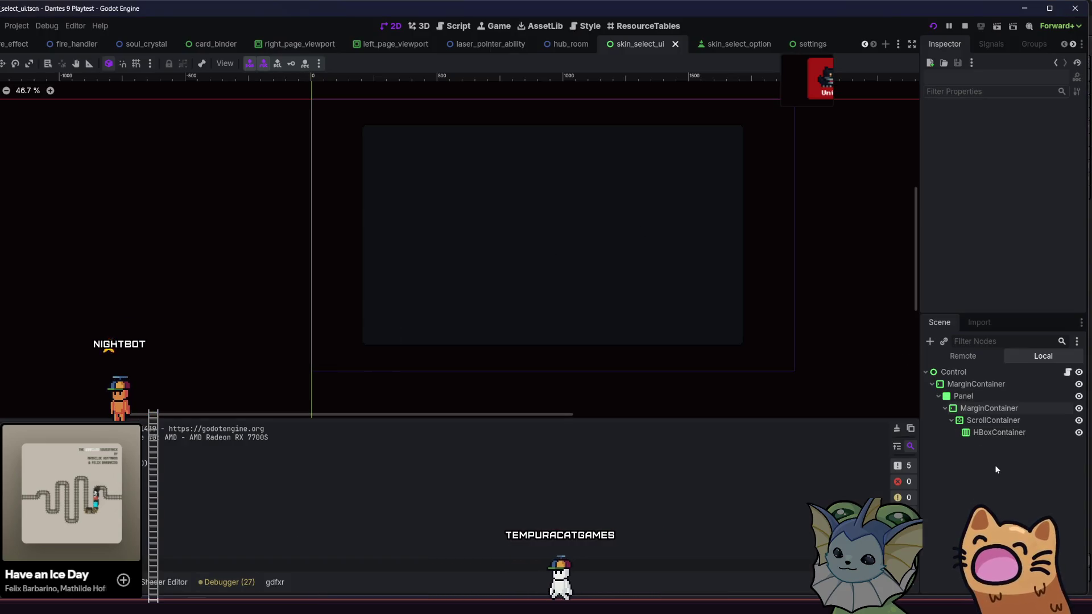
Inspect the ScrollContainer's colour, constant and style theme overrides
{"action": "left_click", "coordinate": [976, 408]}
{"action": "left_click", "coordinate": [992, 420]}
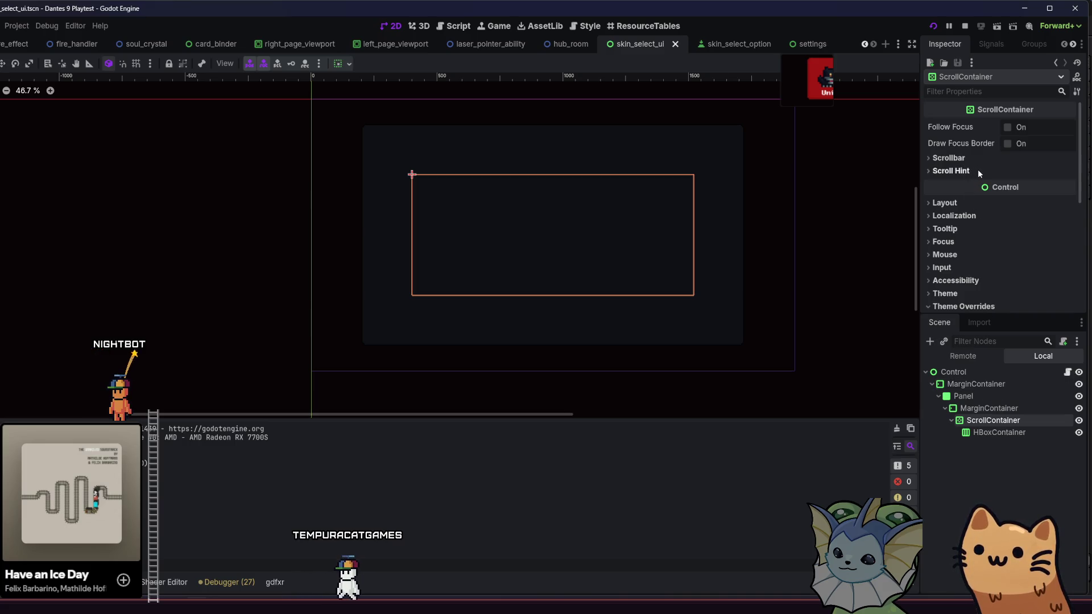
{"action": "scroll", "coordinate": [979, 172], "scroll_direction": "down", "scroll_amount": 3}
{"action": "left_click", "coordinate": [967, 189]}
{"action": "left_click", "coordinate": [967, 187]}
{"action": "left_click", "coordinate": [961, 201]}
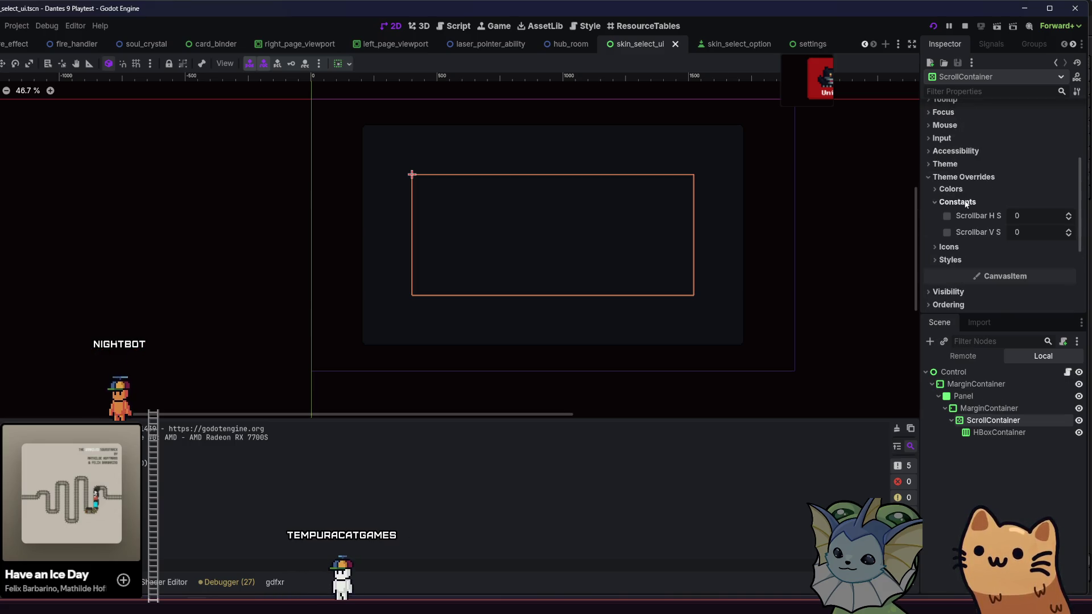
{"action": "left_click", "coordinate": [961, 205]}
{"action": "left_click", "coordinate": [950, 228]}
{"action": "left_click", "coordinate": [950, 227]}
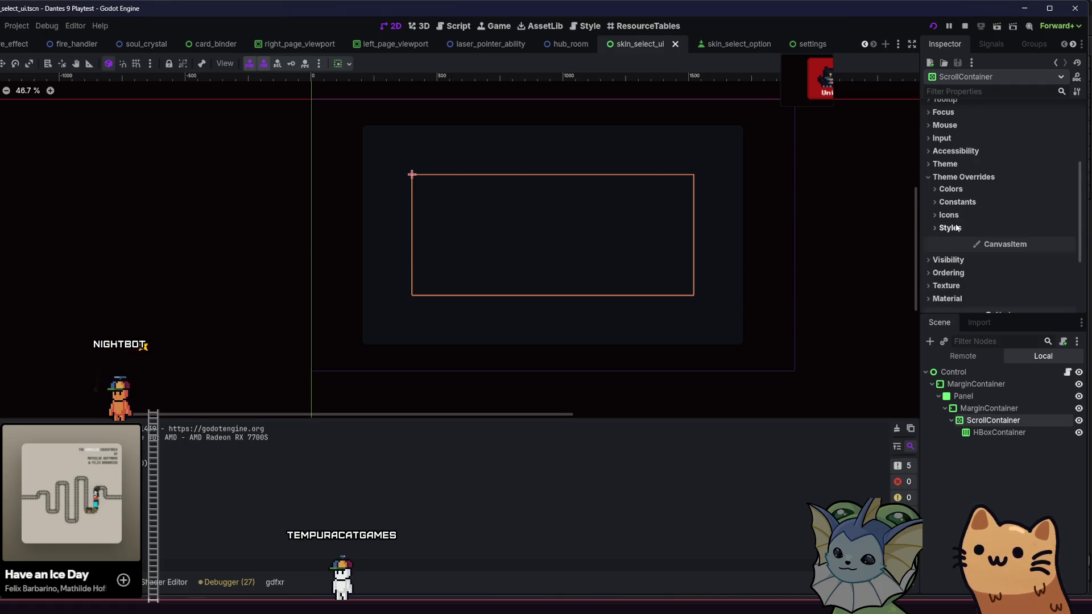
{"action": "scroll", "coordinate": [955, 223], "scroll_direction": "up", "scroll_amount": 3}
Try horizontal centre alignment on the ScrollContainer, then undo it
{"action": "left_click", "coordinate": [347, 63]}
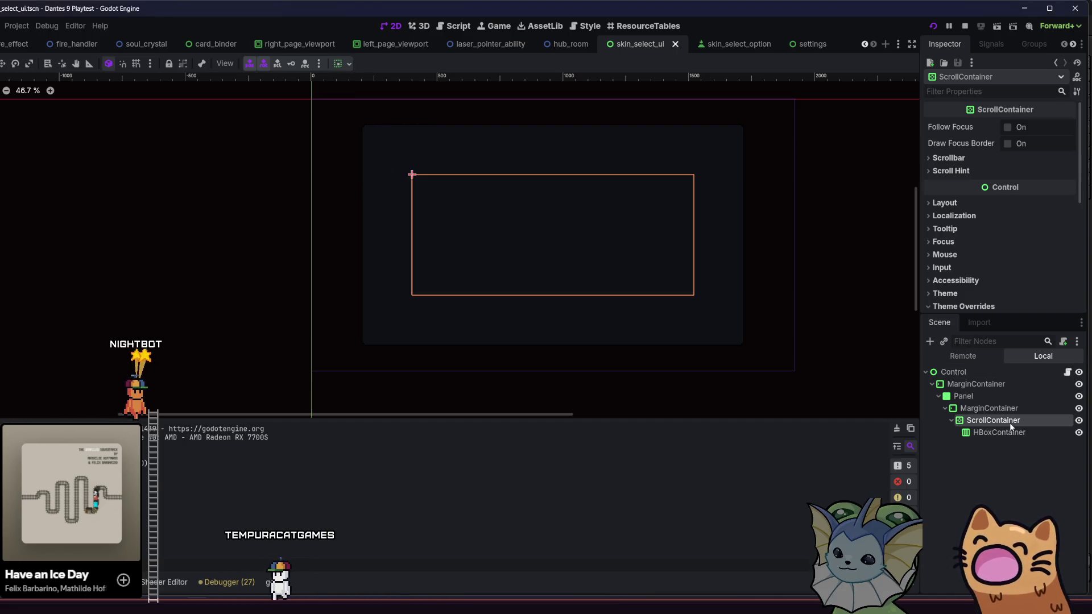
{"action": "left_click", "coordinate": [339, 64]}
{"action": "left_click", "coordinate": [364, 97]}
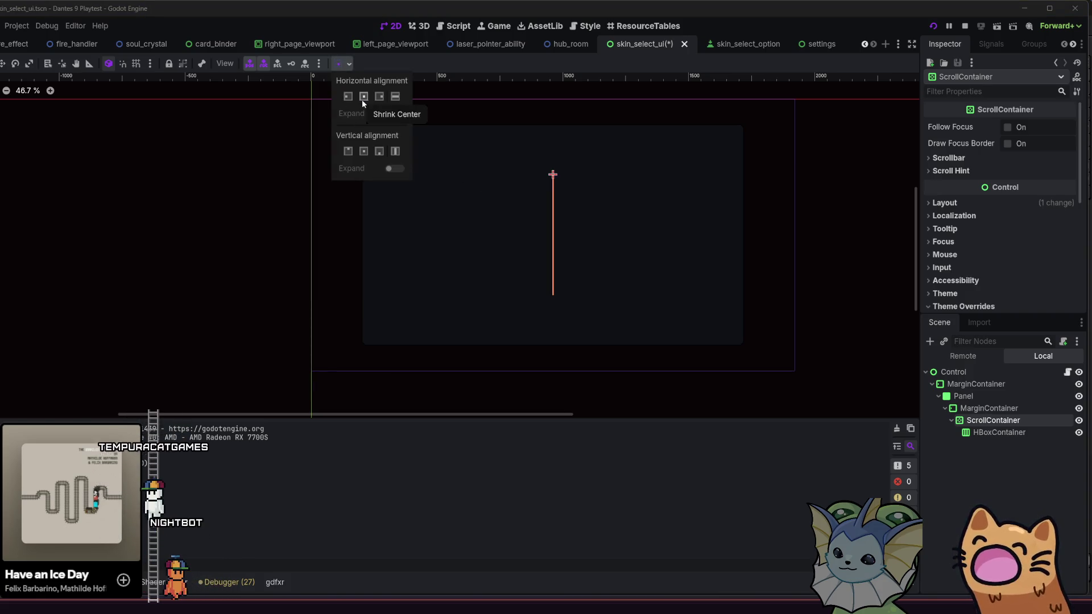
{"action": "key", "text": "ctrl+z"}
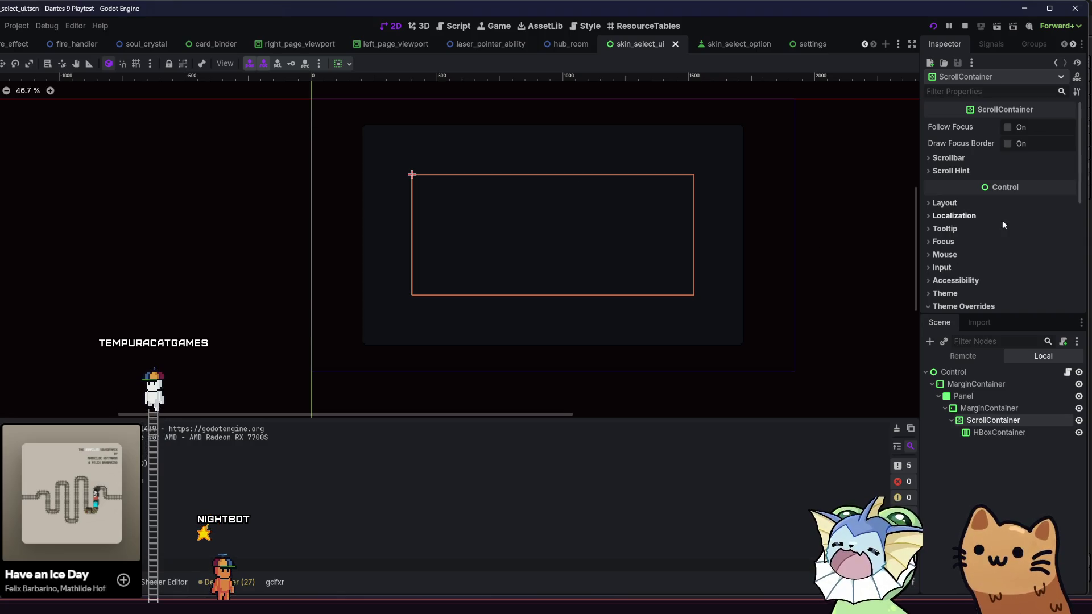
Set the HBoxContainer's container sizing to expand and fill, then save and run a playtest
{"action": "left_click", "coordinate": [972, 435]}
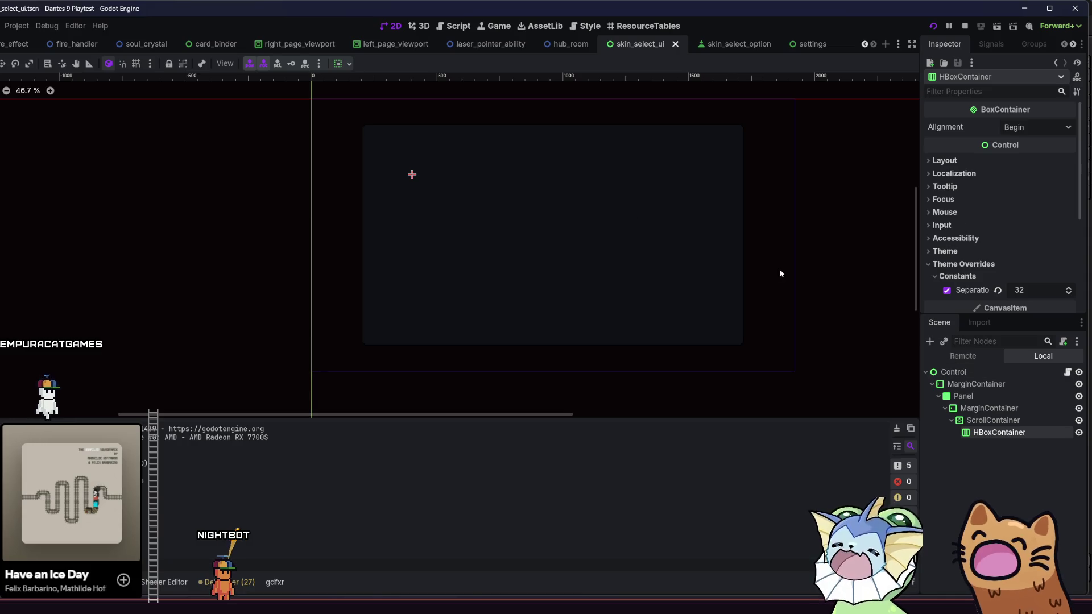
{"action": "left_click", "coordinate": [340, 66]}
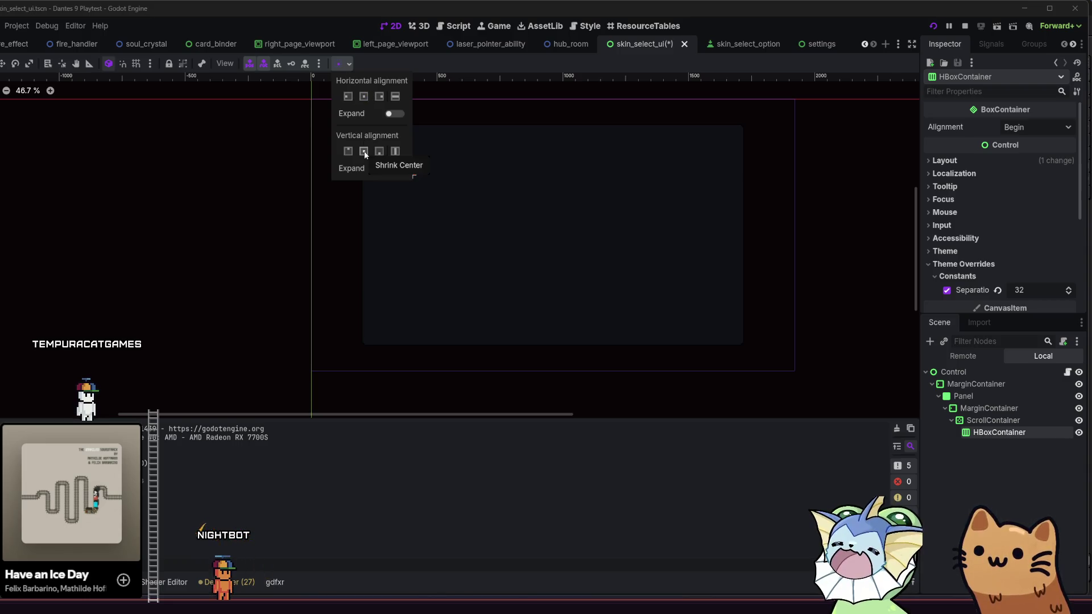
{"action": "left_click", "coordinate": [394, 150]}
{"action": "left_click", "coordinate": [165, 175]}
{"action": "left_click", "coordinate": [990, 156]}
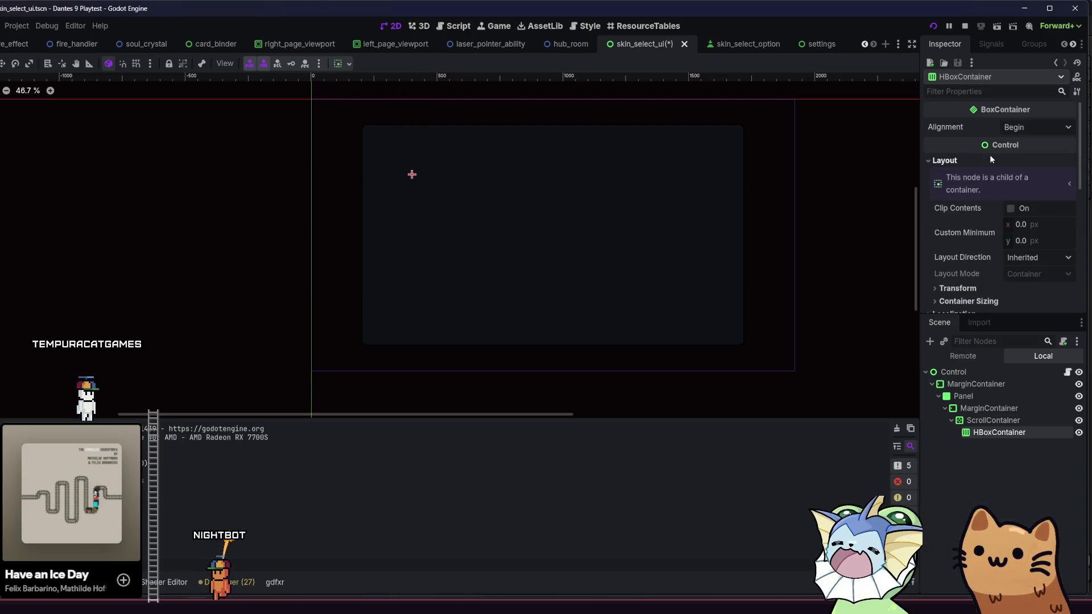
{"action": "left_click", "coordinate": [989, 157]}
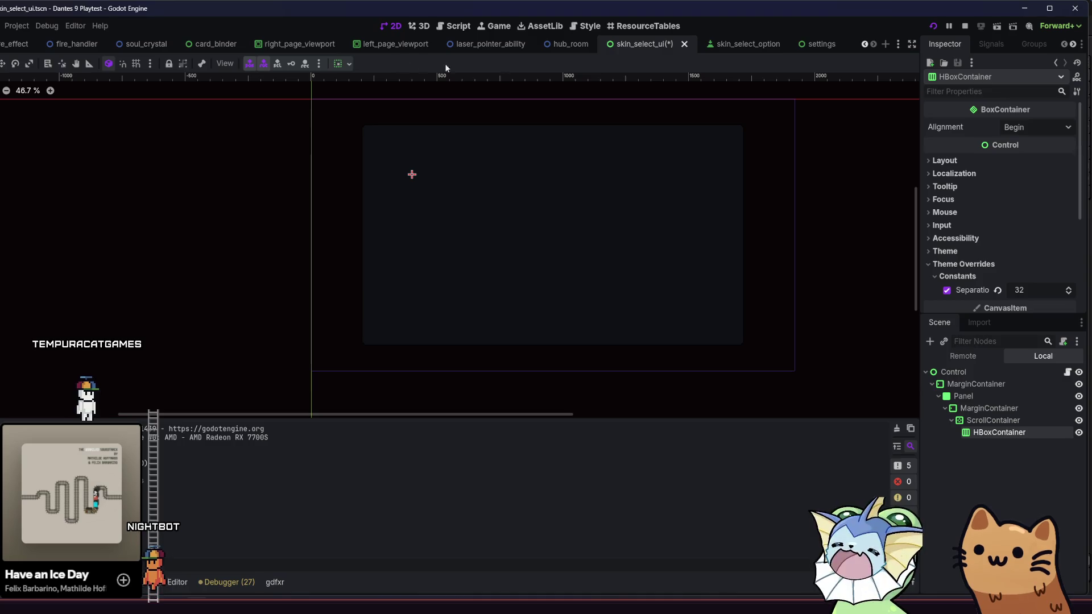
{"action": "left_click", "coordinate": [342, 64]}
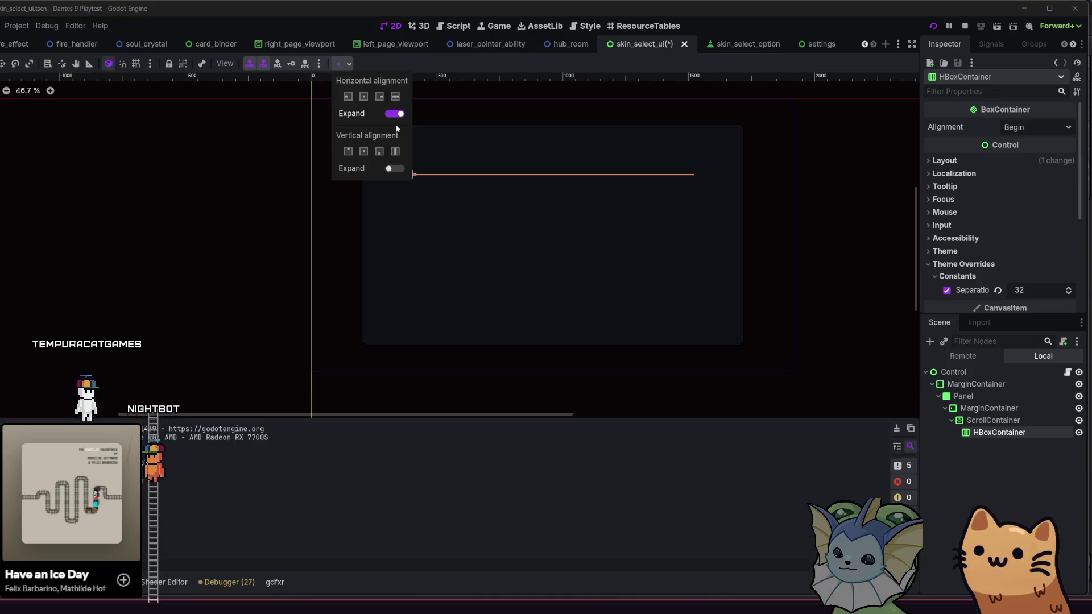
{"action": "left_click", "coordinate": [278, 178]}
{"action": "key", "text": "F5"}
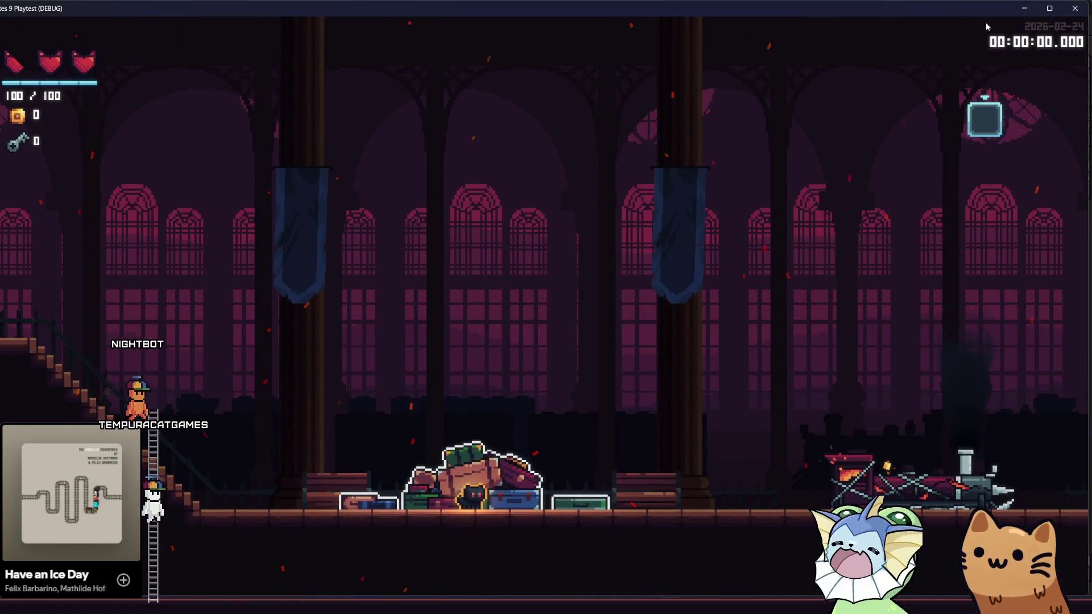
Close the playtest and instance skin_select_option.tscn under the HBoxContainer
{"action": "left_click", "coordinate": [1065, 9]}
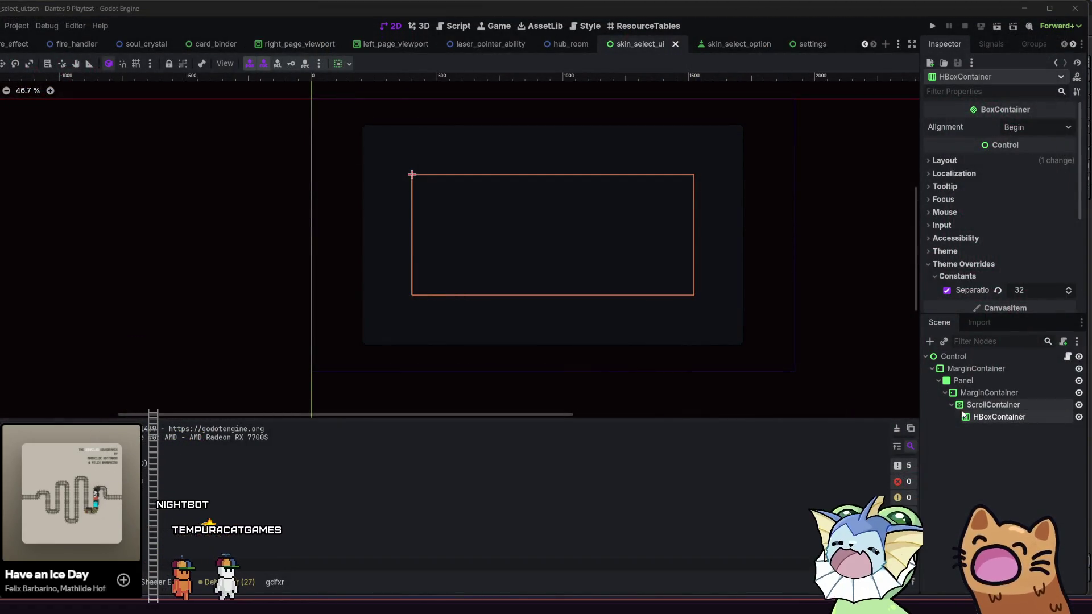
{"action": "left_click", "coordinate": [712, 46]}
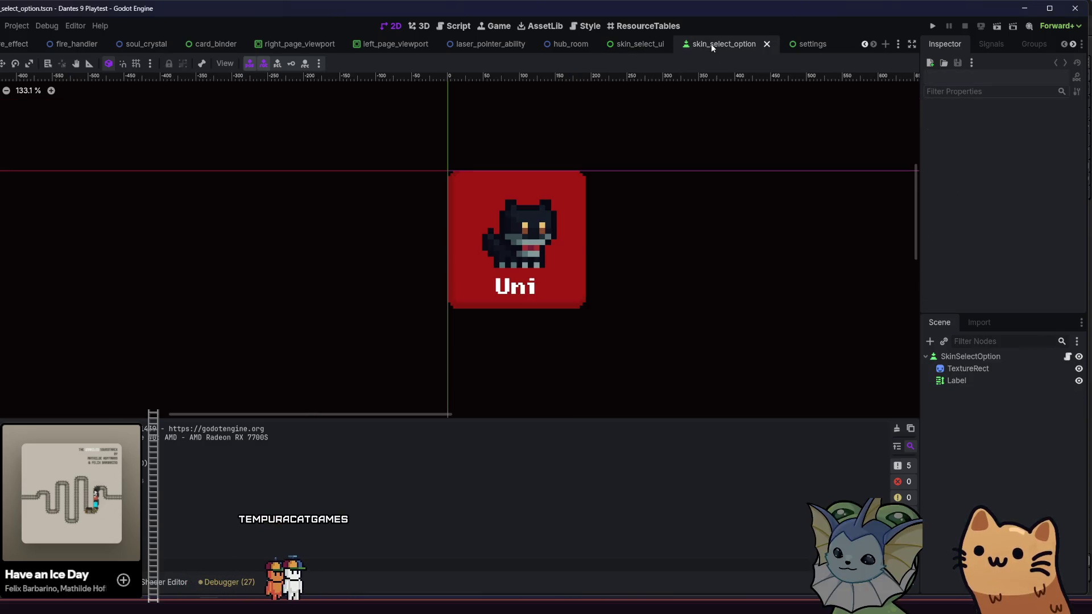
{"action": "left_click", "coordinate": [637, 44]}
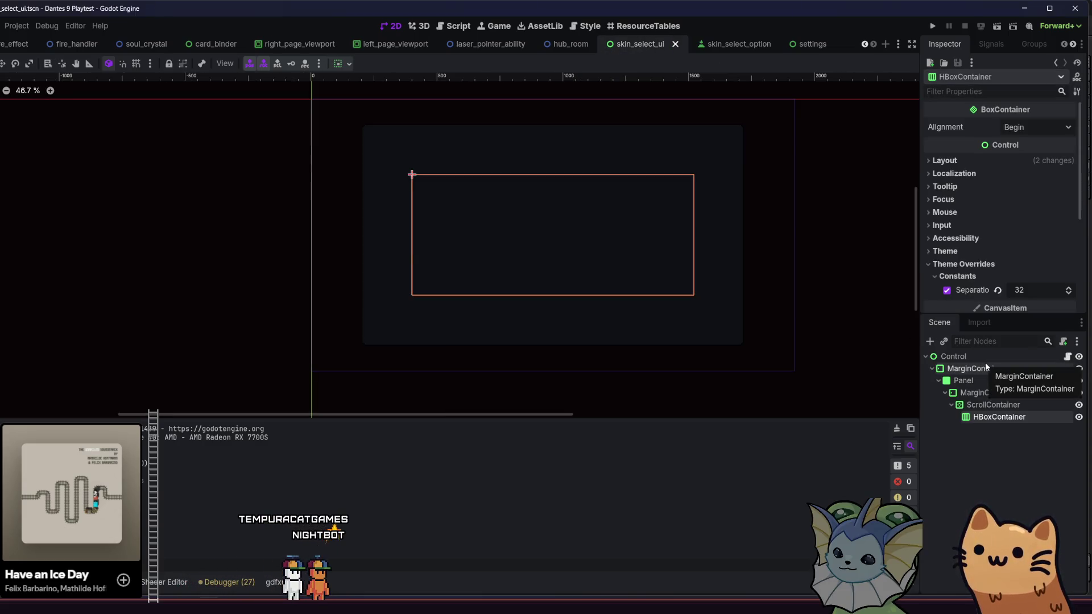
{"action": "key", "text": "ctrl+shift+o"}
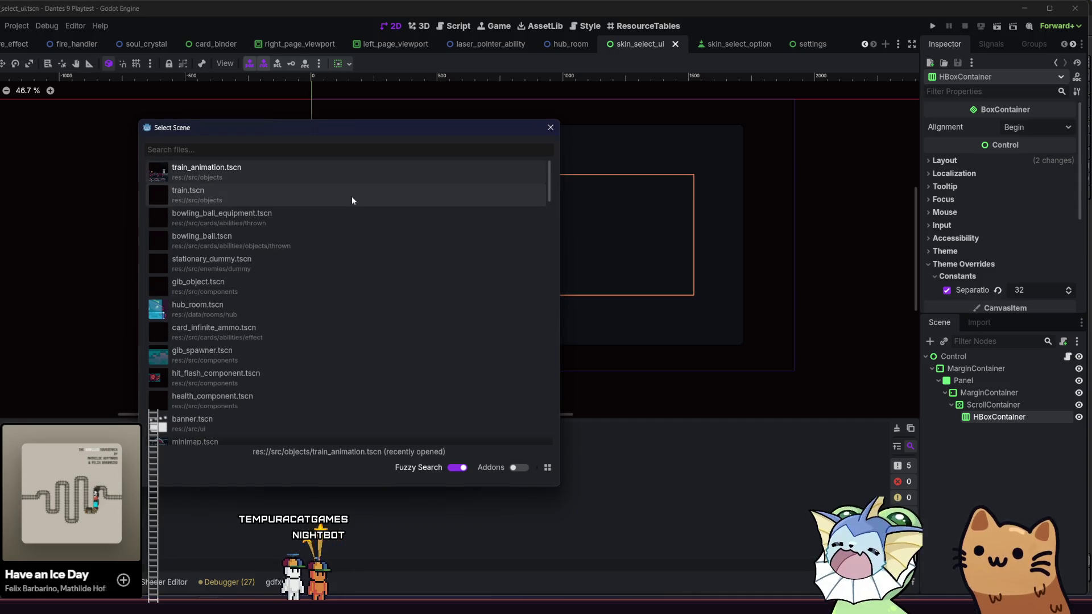
{"action": "type", "text": "skin"}
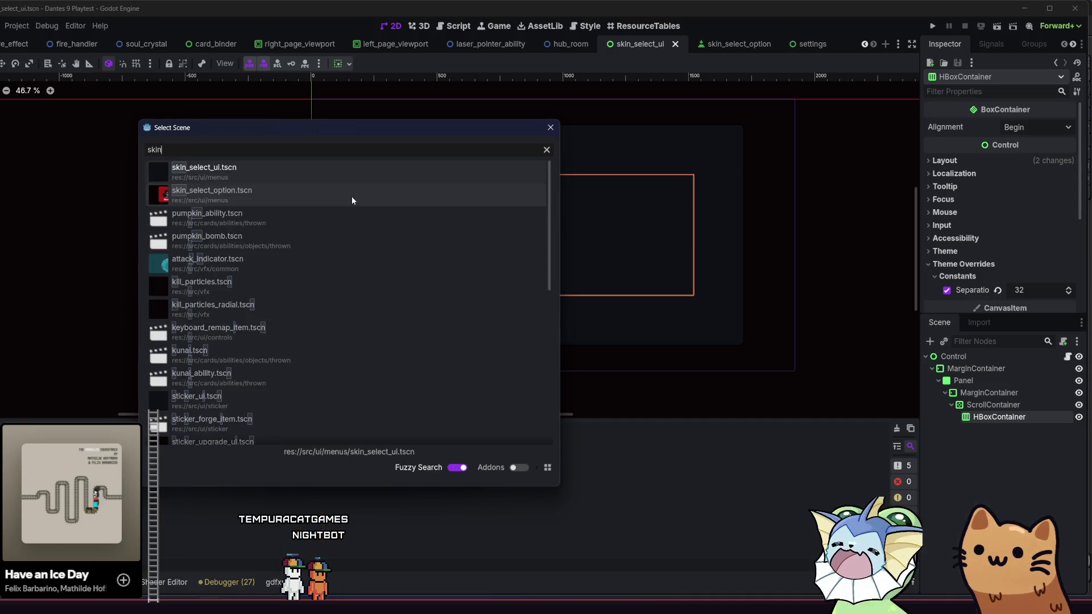
{"action": "double_click", "coordinate": [352, 198]}
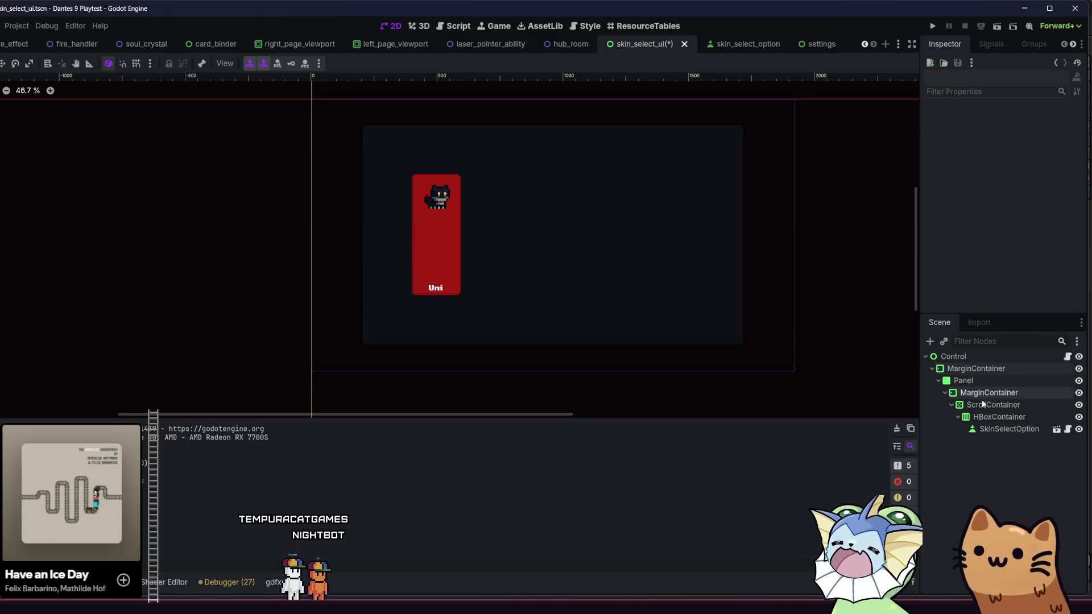
Duplicate the skin option card so six SkinSelectOption cards line up in the row
{"action": "key", "text": "ctrl+d"}
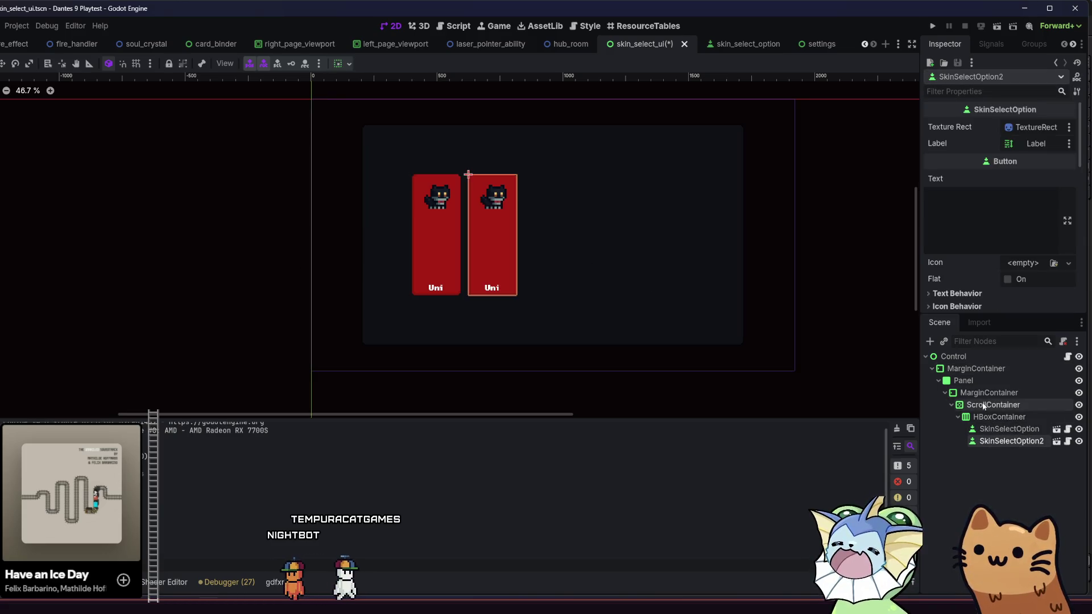
{"action": "key", "text": "ctrl+d"}
{"action": "key", "text": "ctrl+d"}
{"action": "key", "text": "ctrl+d"}
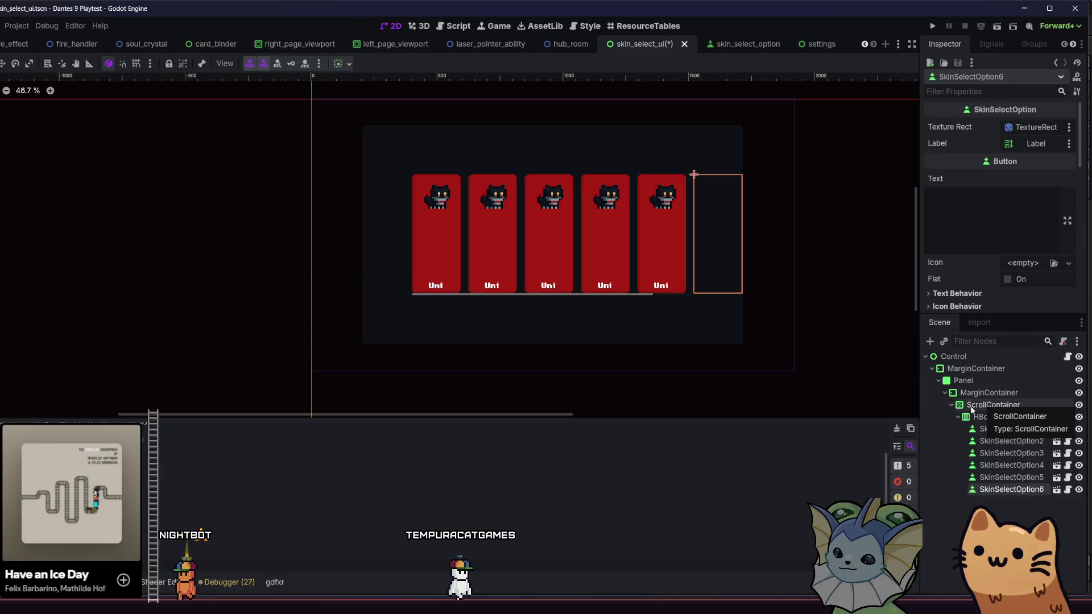
{"action": "left_click", "coordinate": [218, 247]}
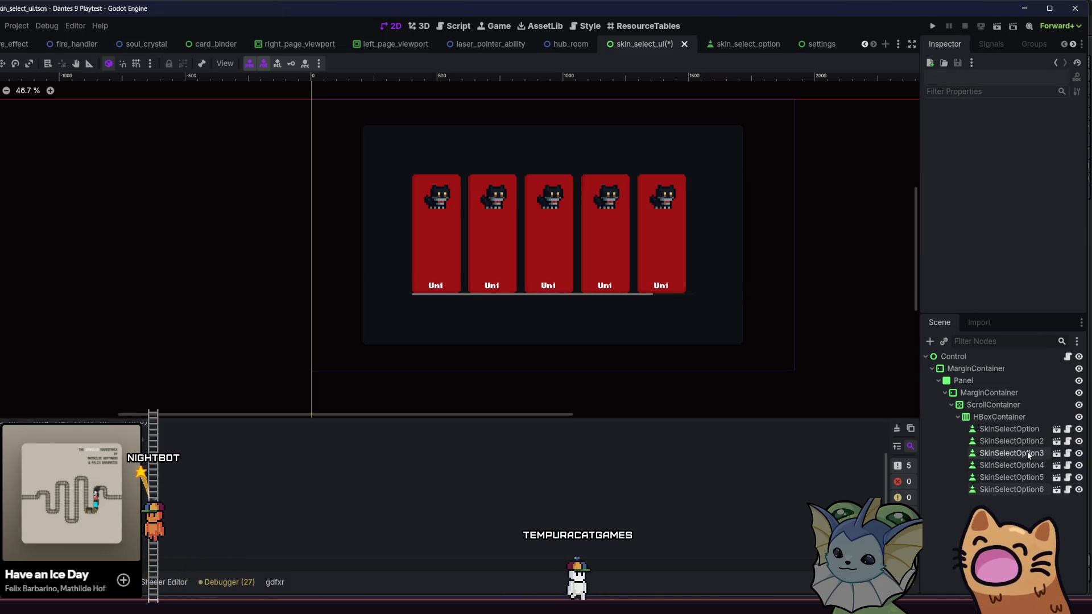
{"action": "left_click", "coordinate": [1009, 429]}
{"action": "scroll", "coordinate": [964, 293], "scroll_direction": "down", "scroll_amount": 4}
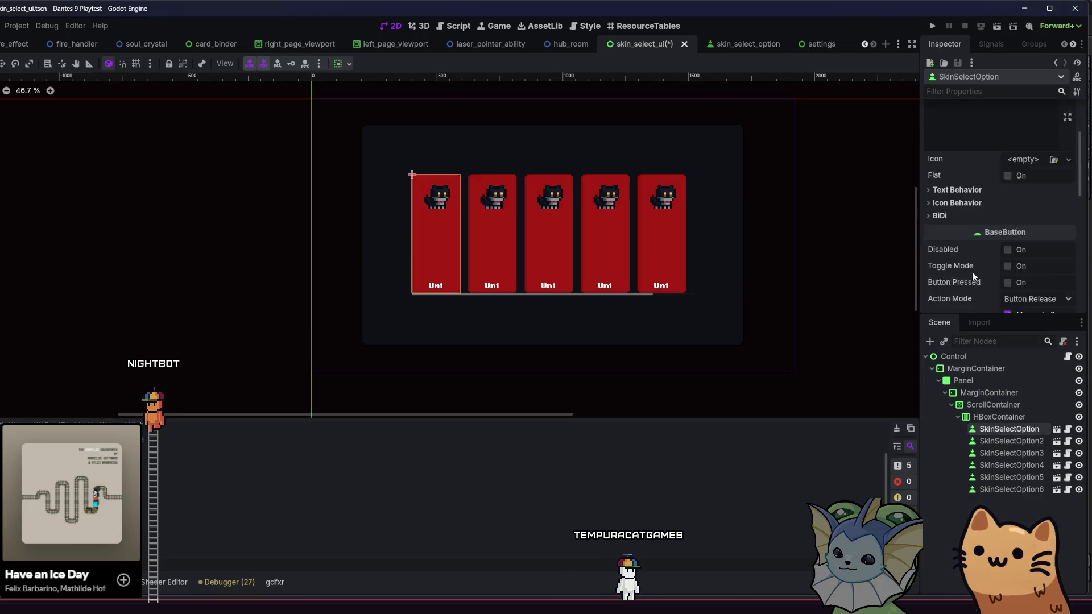
{"action": "scroll", "coordinate": [974, 277], "scroll_direction": "down", "scroll_amount": 4}
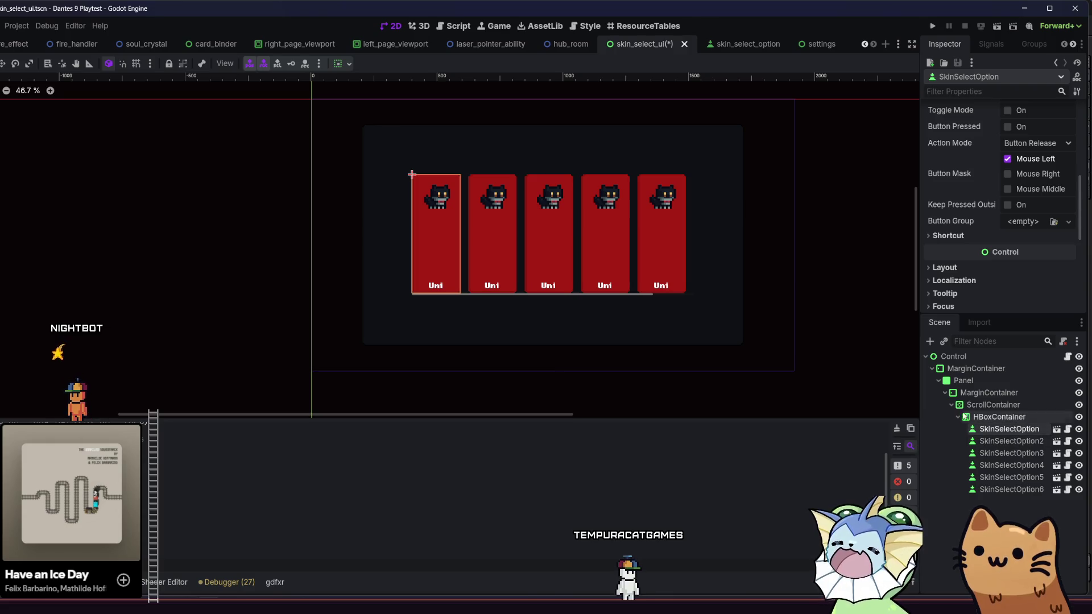
{"action": "left_click", "coordinate": [999, 417]}
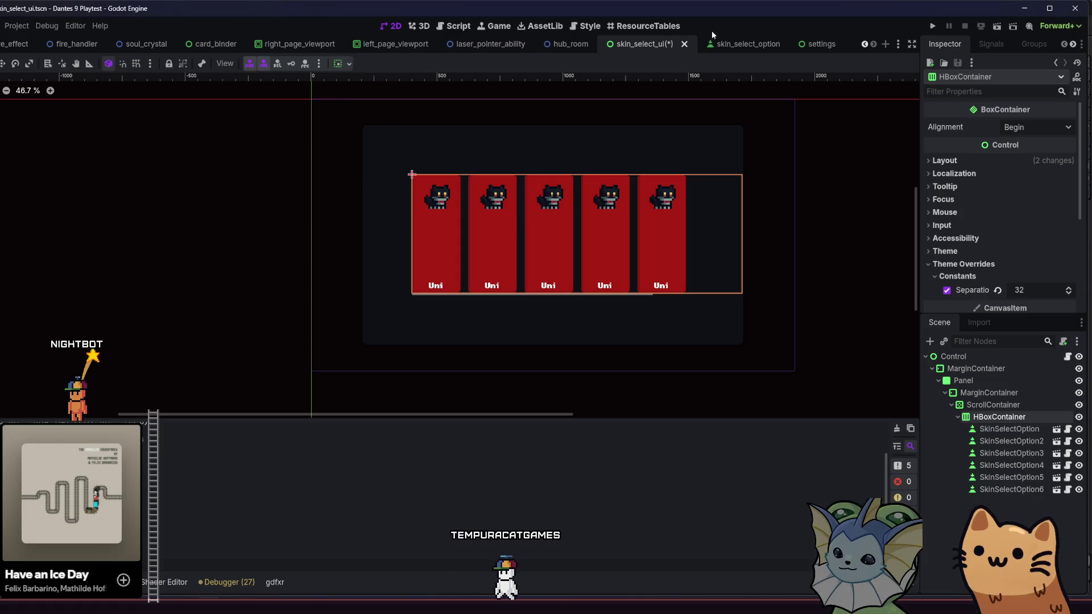
Open the skin_select_option scene, select its SkinSelectOption root, and check its sizing options
{"action": "left_click", "coordinate": [738, 43]}
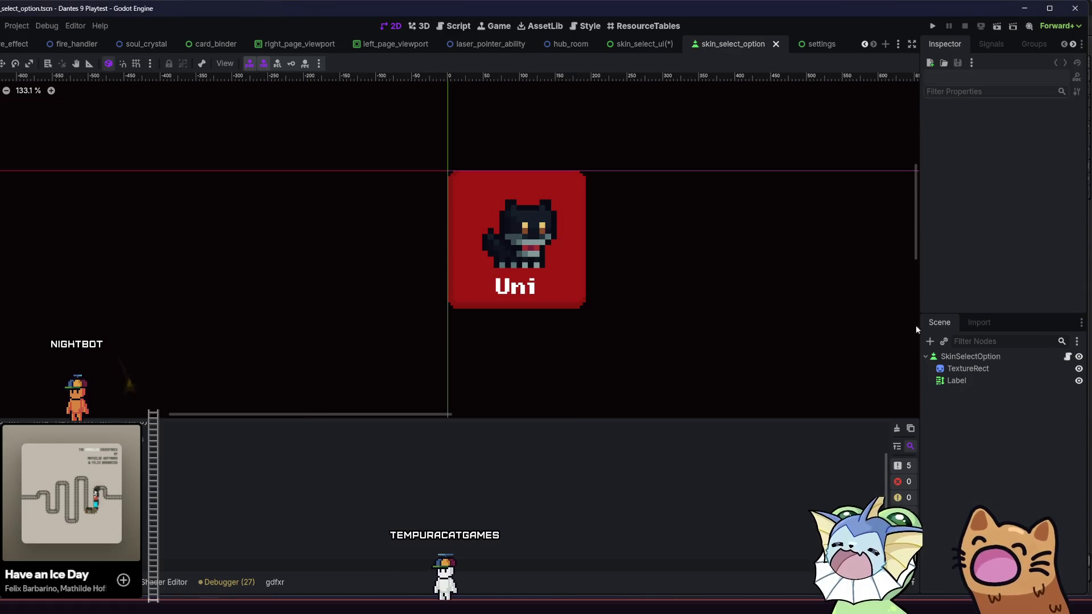
{"action": "left_click", "coordinate": [948, 358]}
{"action": "left_click", "coordinate": [343, 64]}
{"action": "left_click", "coordinate": [343, 64]}
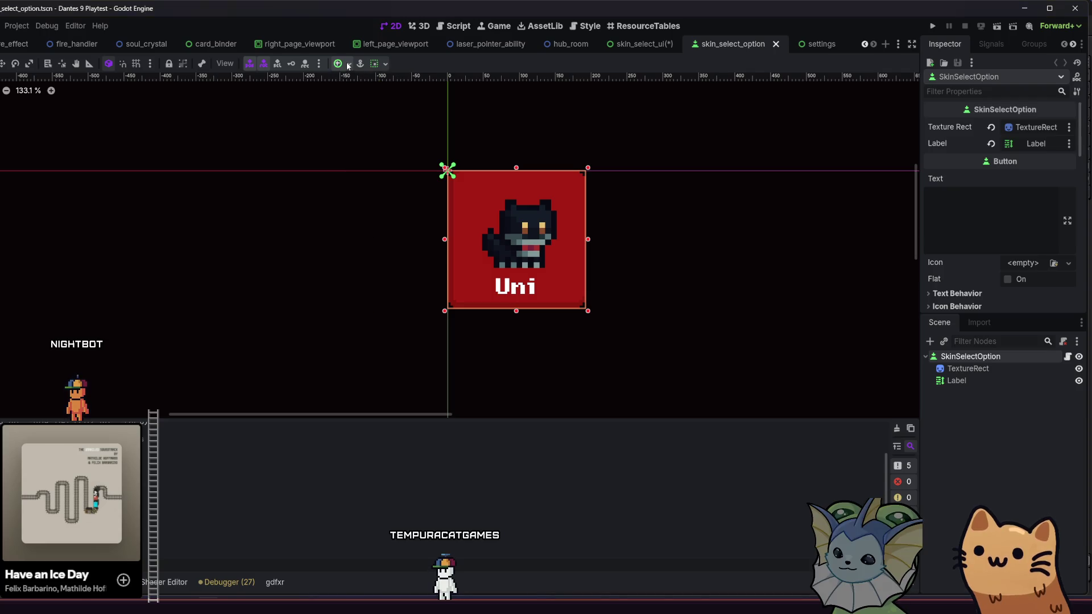
{"action": "left_click", "coordinate": [370, 64]}
{"action": "left_click", "coordinate": [597, 89]}
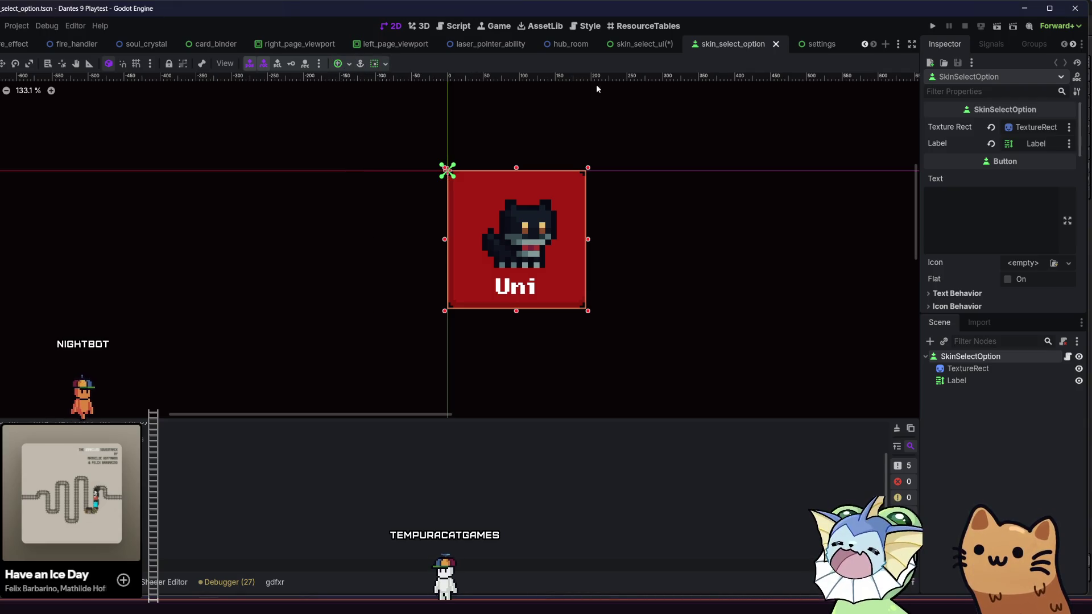
Set the card's Vertical and Horizontal sizing to Shrink Center, save, and return to skin_select_ui
{"action": "scroll", "coordinate": [1013, 254], "scroll_direction": "down", "scroll_amount": 10}
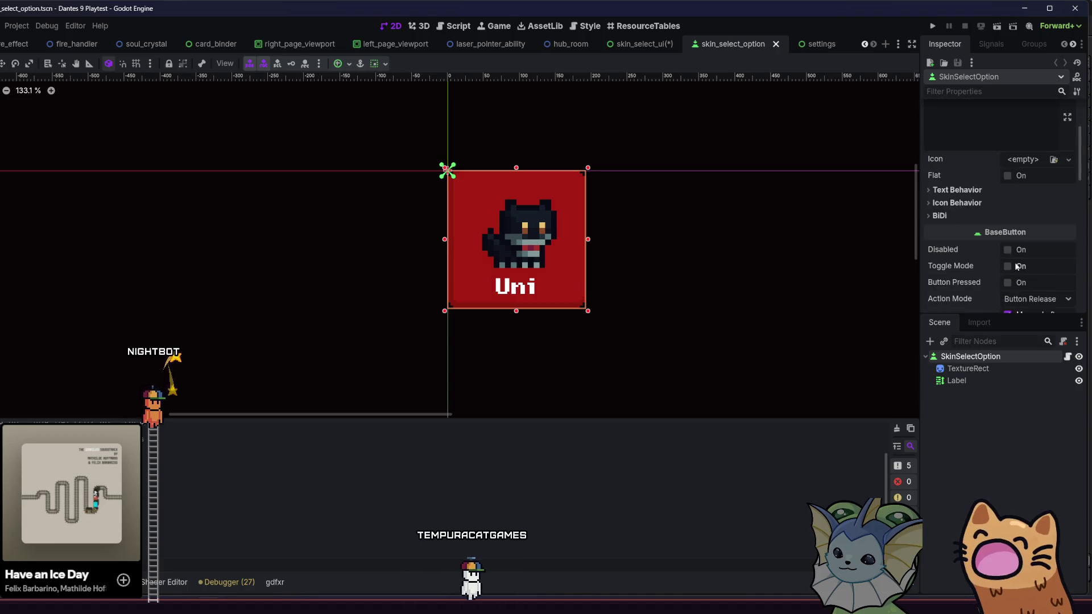
{"action": "scroll", "coordinate": [1011, 250], "scroll_direction": "down", "scroll_amount": 3}
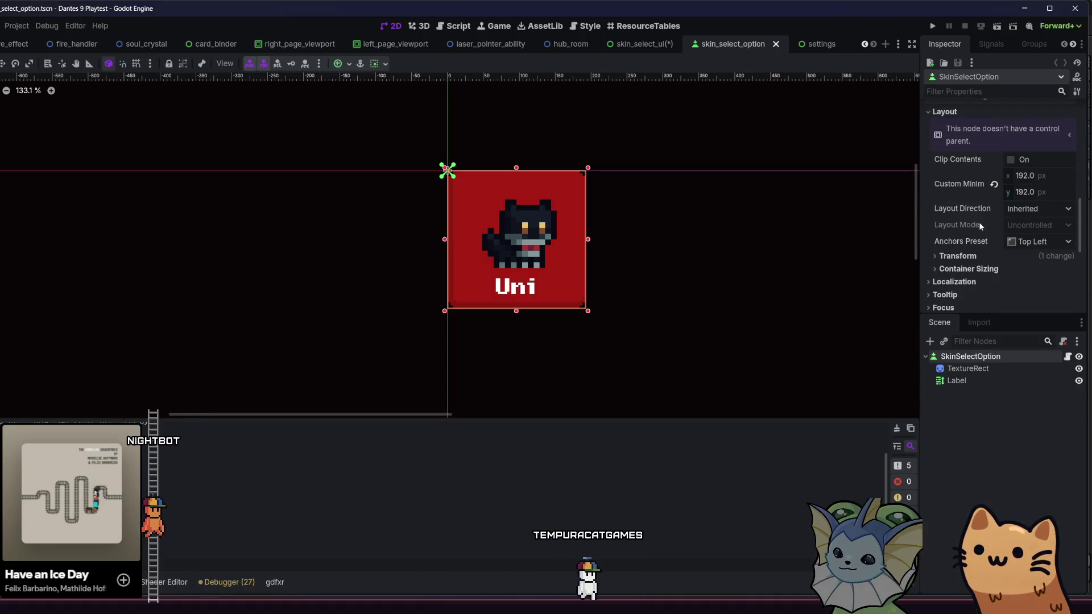
{"action": "scroll", "coordinate": [1005, 274], "scroll_direction": "down", "scroll_amount": 2}
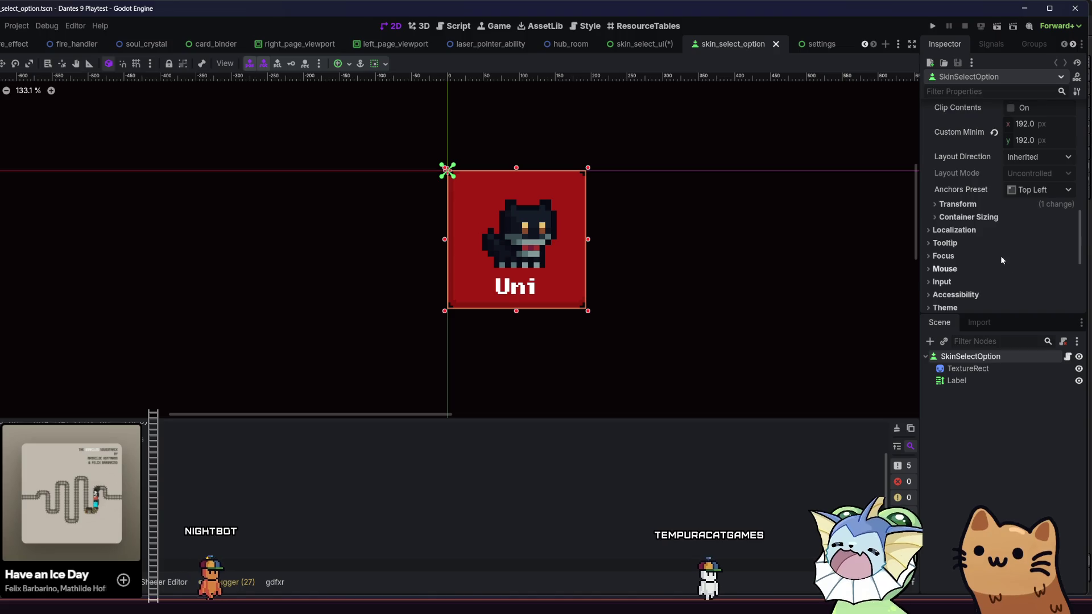
{"action": "left_click", "coordinate": [978, 219]}
{"action": "scroll", "coordinate": [977, 217], "scroll_direction": "down", "scroll_amount": 1}
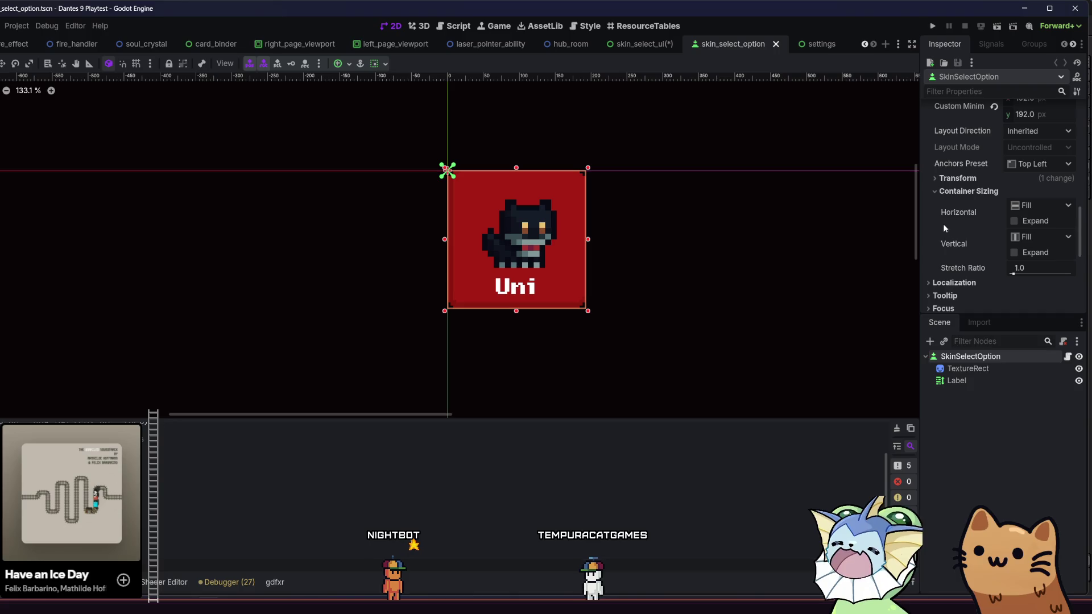
{"action": "mouse_move", "coordinate": [977, 245]}
{"action": "left_click", "coordinate": [1022, 237]}
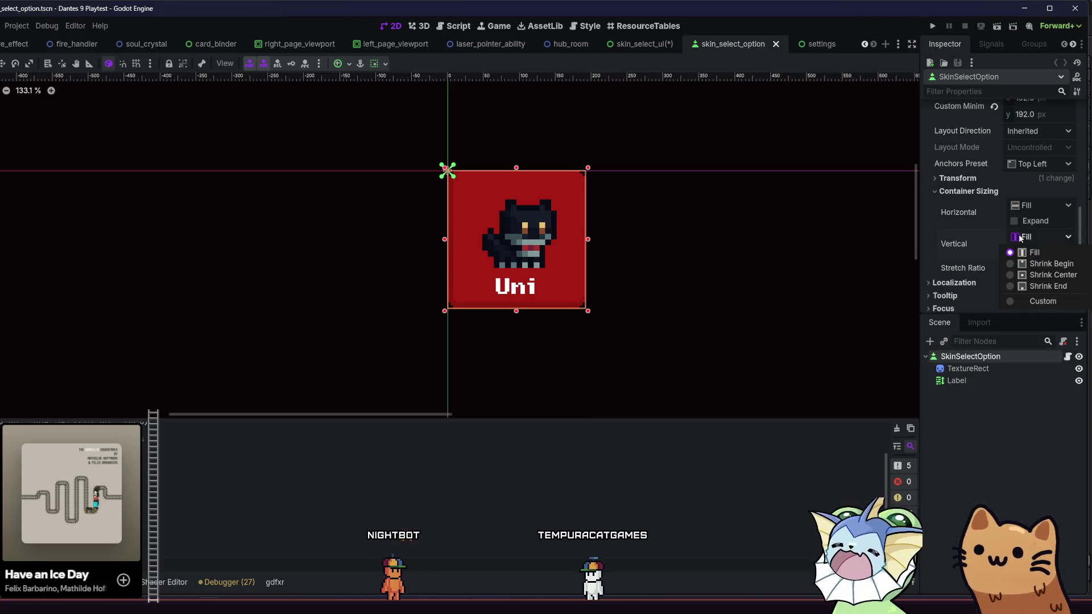
{"action": "left_click", "coordinate": [1024, 286]}
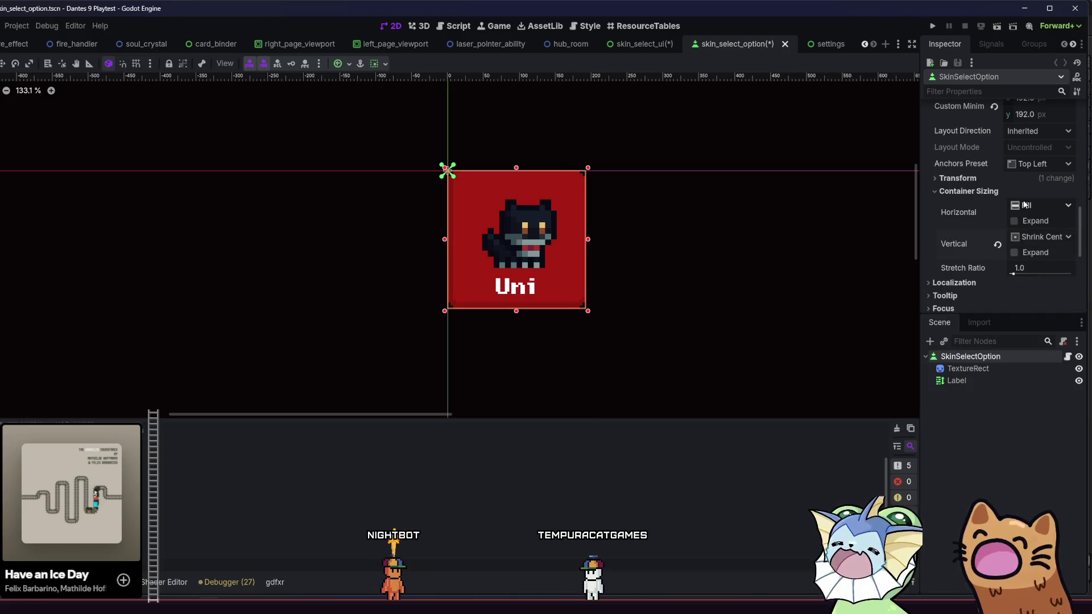
{"action": "left_click", "coordinate": [1033, 206]}
{"action": "left_click", "coordinate": [1025, 243]}
{"action": "key", "text": "ctrl+s"}
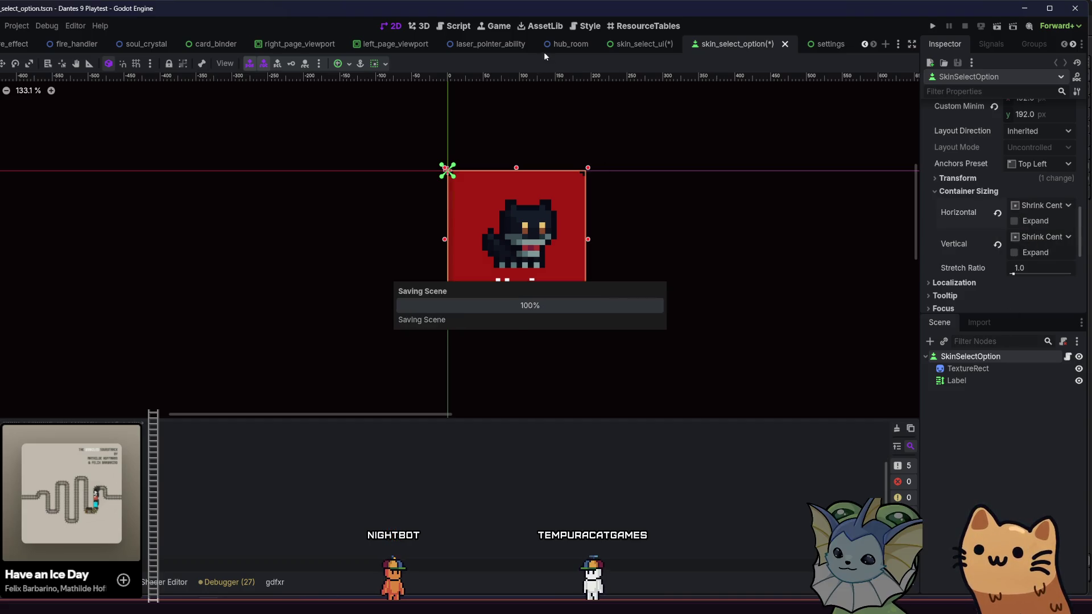
{"action": "left_click", "coordinate": [636, 48]}
{"action": "key", "text": "ctrl+s"}
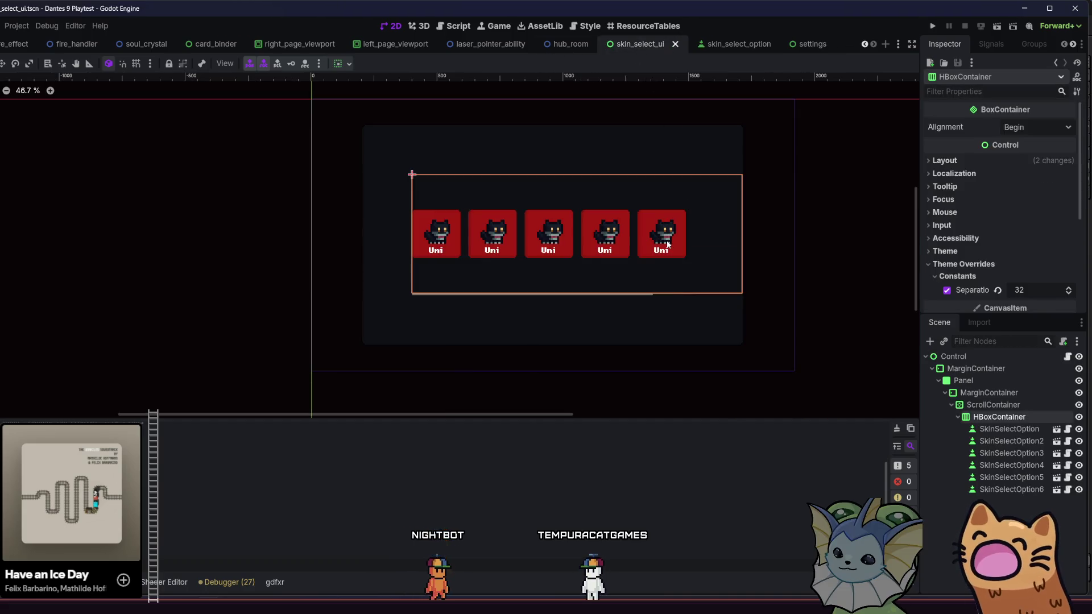
Remove the inner MarginContainer's Margin Top and Margin Bottom overrides and save the scene
{"action": "left_click", "coordinate": [975, 407]}
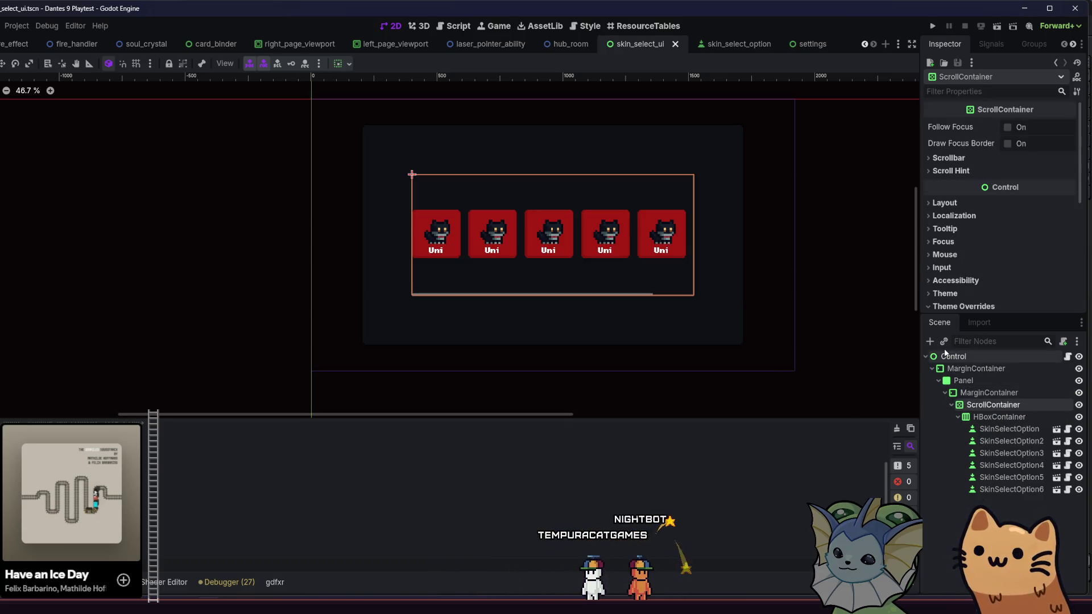
{"action": "left_click", "coordinate": [338, 68]}
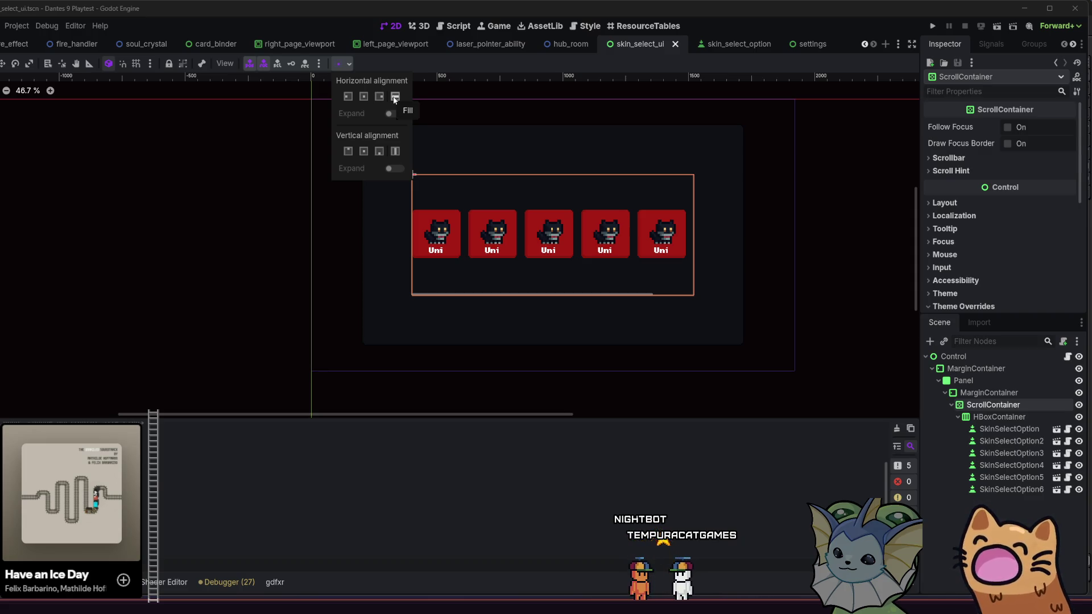
{"action": "left_click", "coordinate": [1004, 391]}
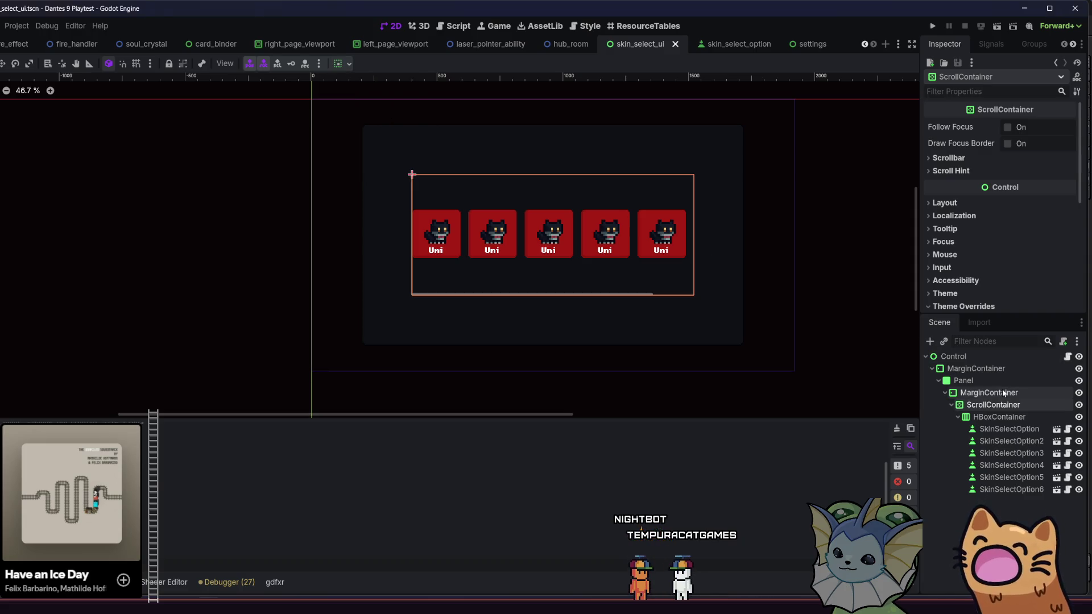
{"action": "left_click", "coordinate": [1004, 392]}
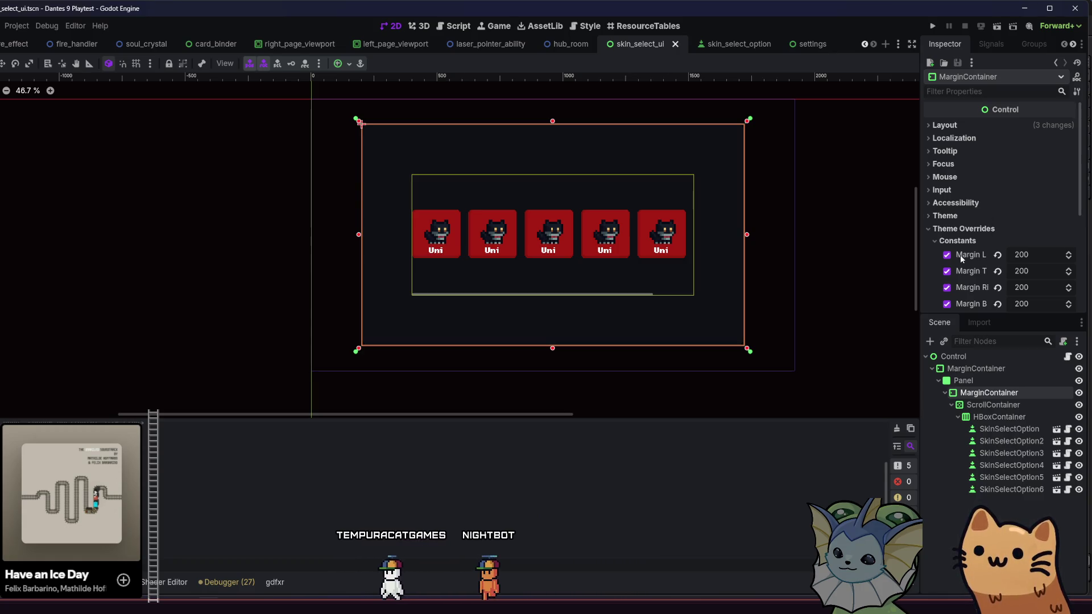
{"action": "mouse_move", "coordinate": [962, 259]}
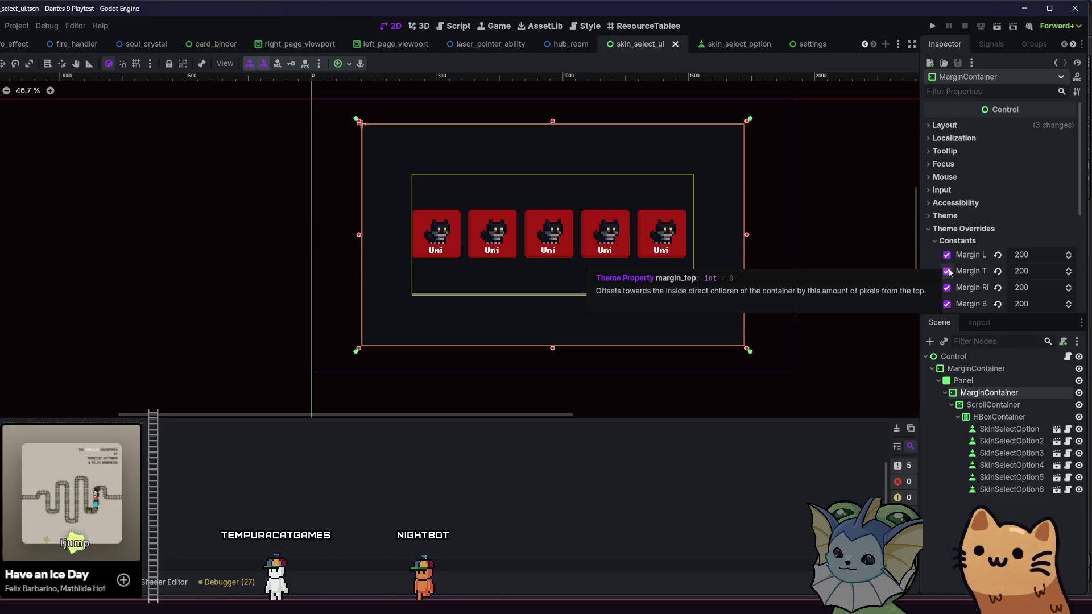
{"action": "left_click", "coordinate": [998, 272]}
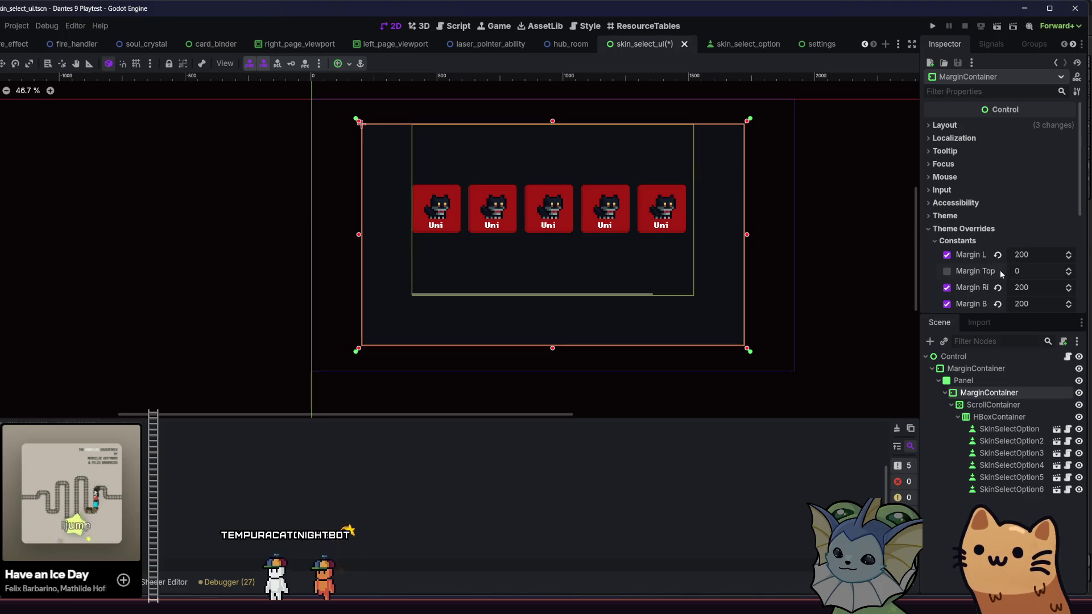
{"action": "left_click", "coordinate": [998, 306]}
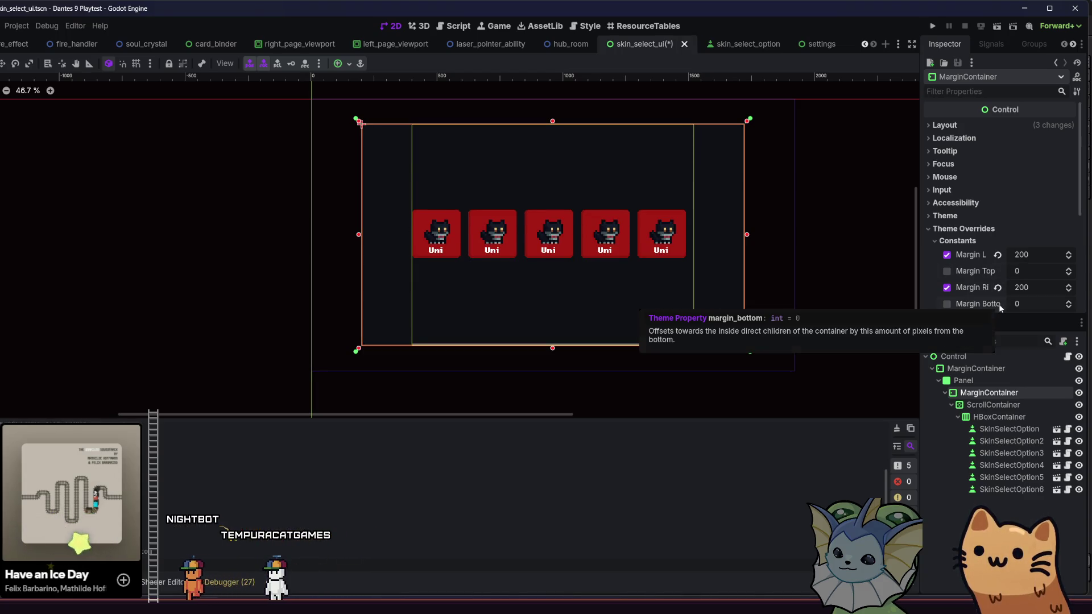
{"action": "key", "text": "ctrl+s"}
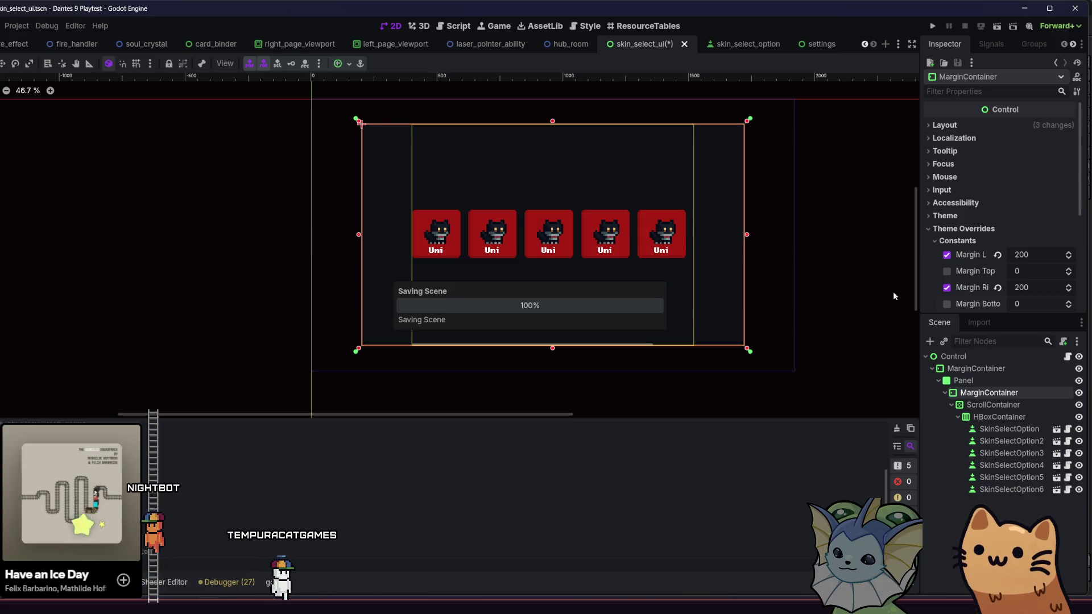
Select the ScrollContainer and expand its Layout settings in the Inspector
{"action": "left_click", "coordinate": [963, 381]}
{"action": "left_click", "coordinate": [988, 393]}
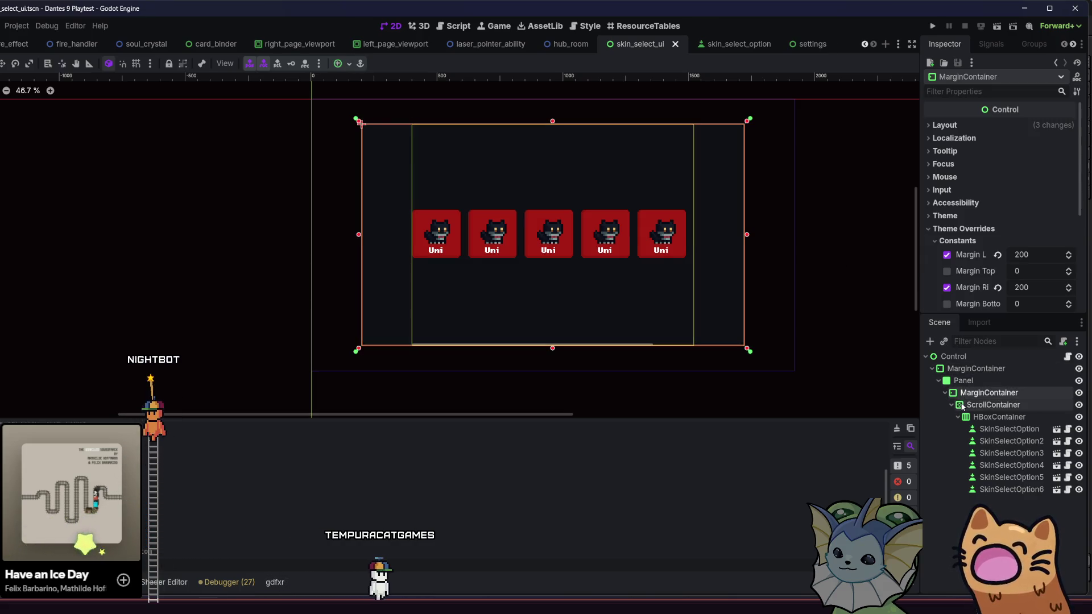
{"action": "left_click", "coordinate": [993, 405]}
{"action": "left_click", "coordinate": [949, 158]}
{"action": "left_click", "coordinate": [949, 158]}
{"action": "left_click", "coordinate": [954, 203]}
{"action": "scroll", "coordinate": [955, 200], "scroll_direction": "down", "scroll_amount": 2}
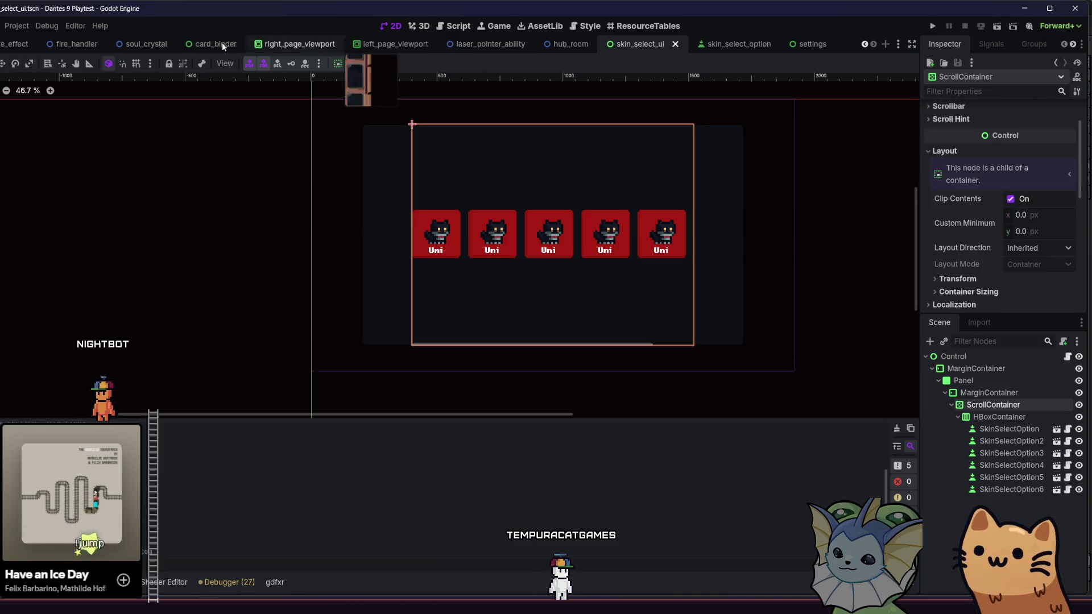
Compare the inner MarginContainer and ScrollContainer bounds, leaving the ScrollContainer selected
{"action": "left_click", "coordinate": [342, 64]}
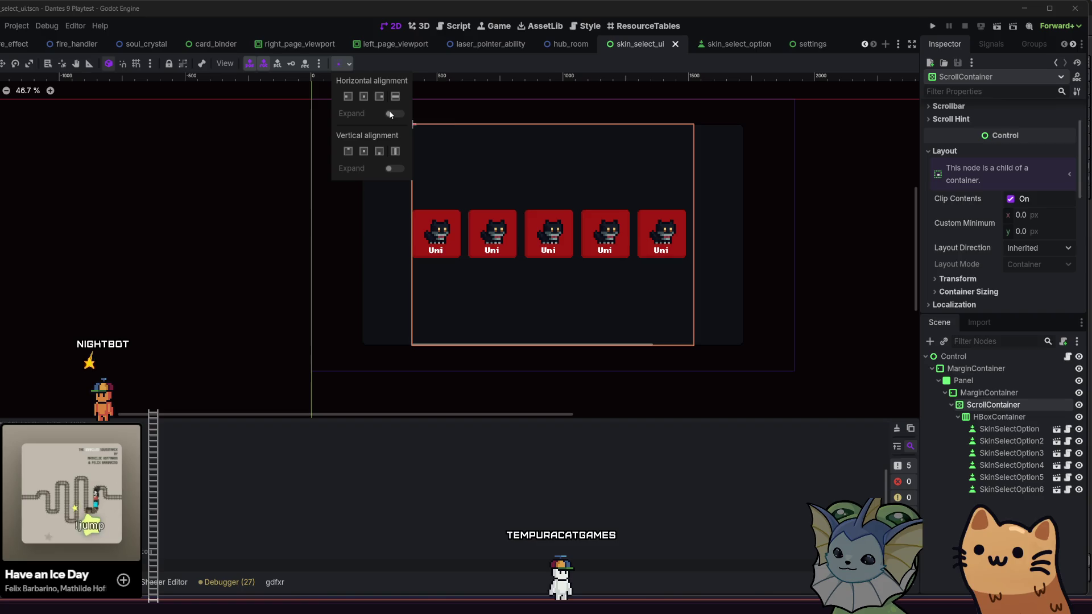
{"action": "left_click", "coordinate": [343, 64]}
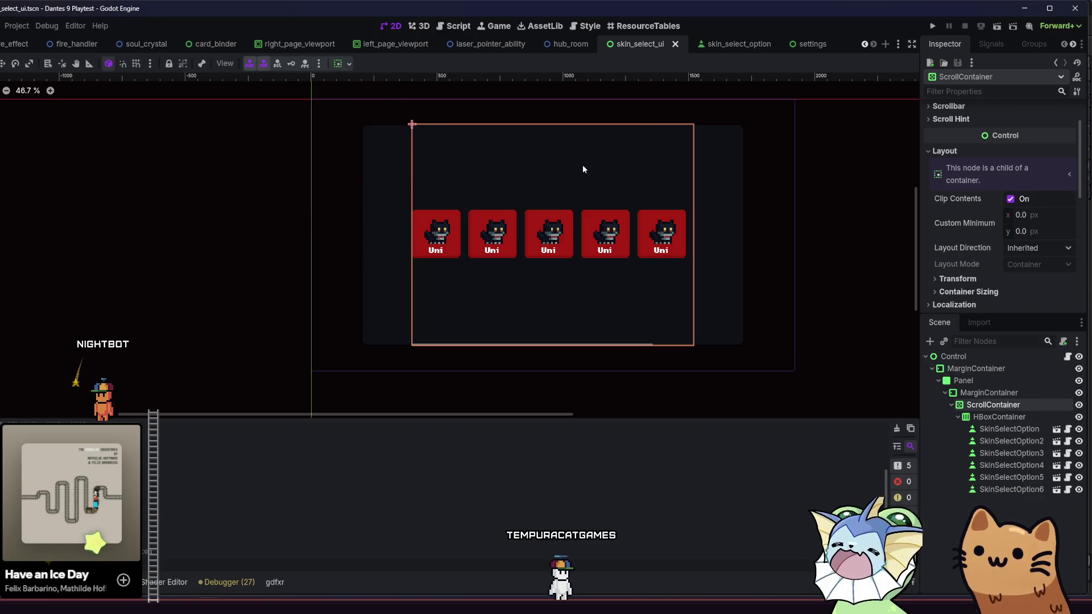
{"action": "left_click", "coordinate": [965, 393]}
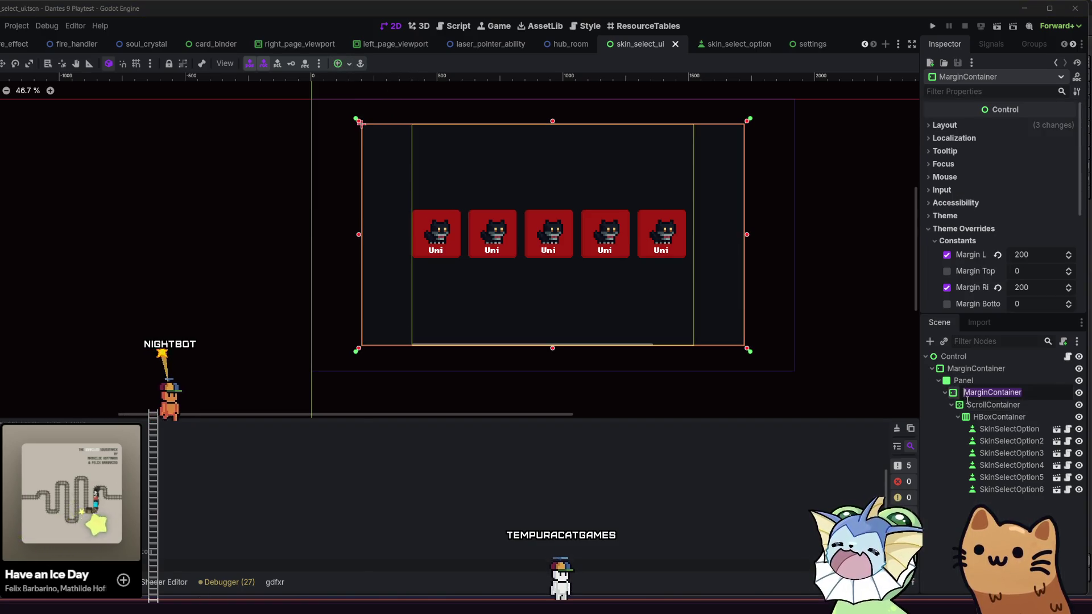
{"action": "left_click", "coordinate": [975, 405]}
{"action": "left_click", "coordinate": [999, 417]}
{"action": "left_click", "coordinate": [993, 405]}
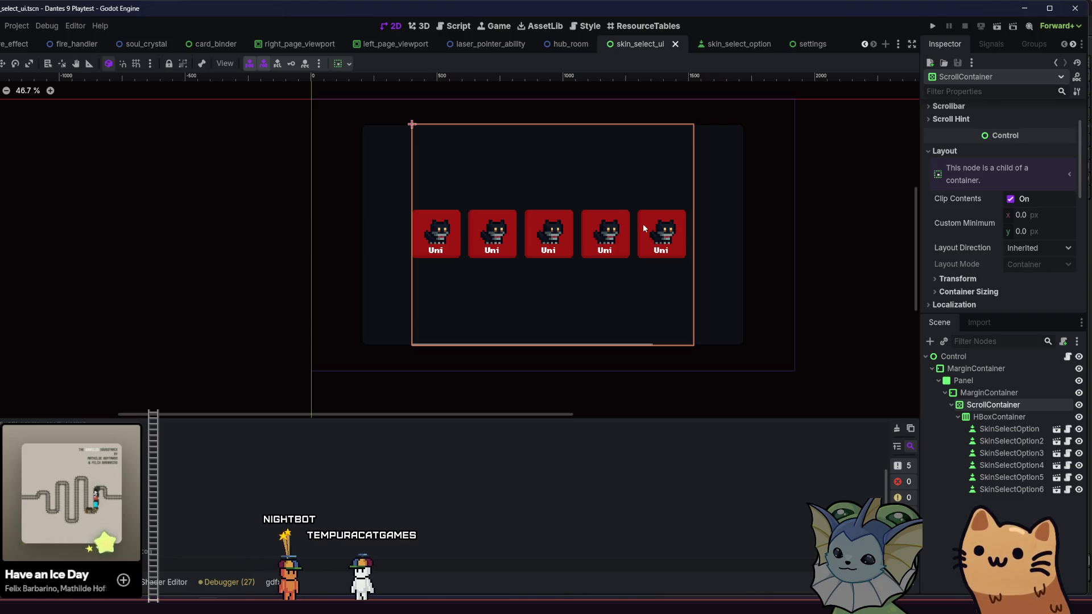
{"action": "left_click", "coordinate": [976, 397]}
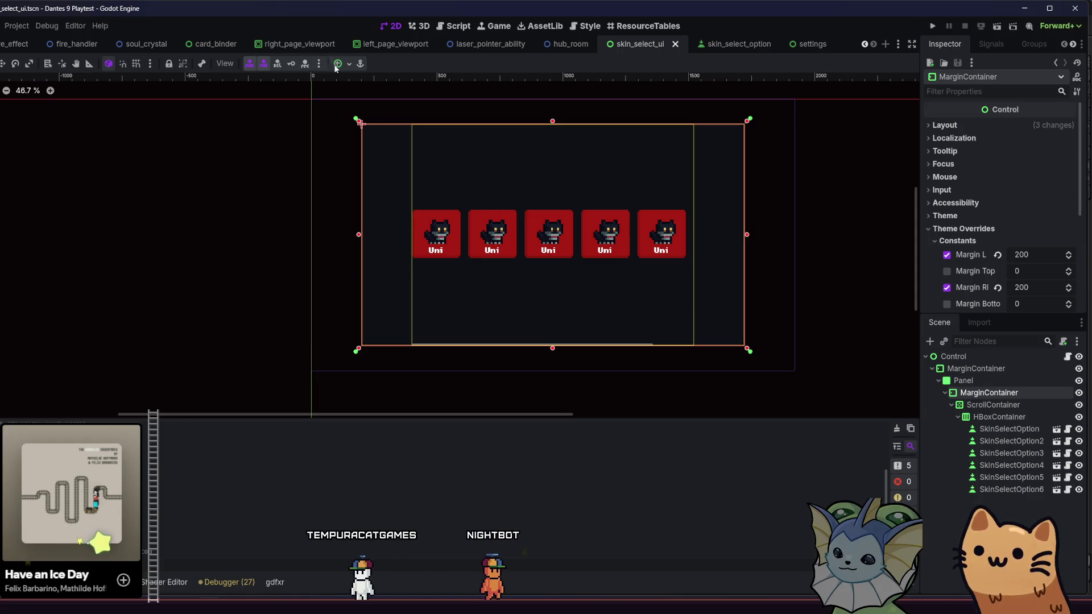
{"action": "left_click", "coordinate": [972, 409]}
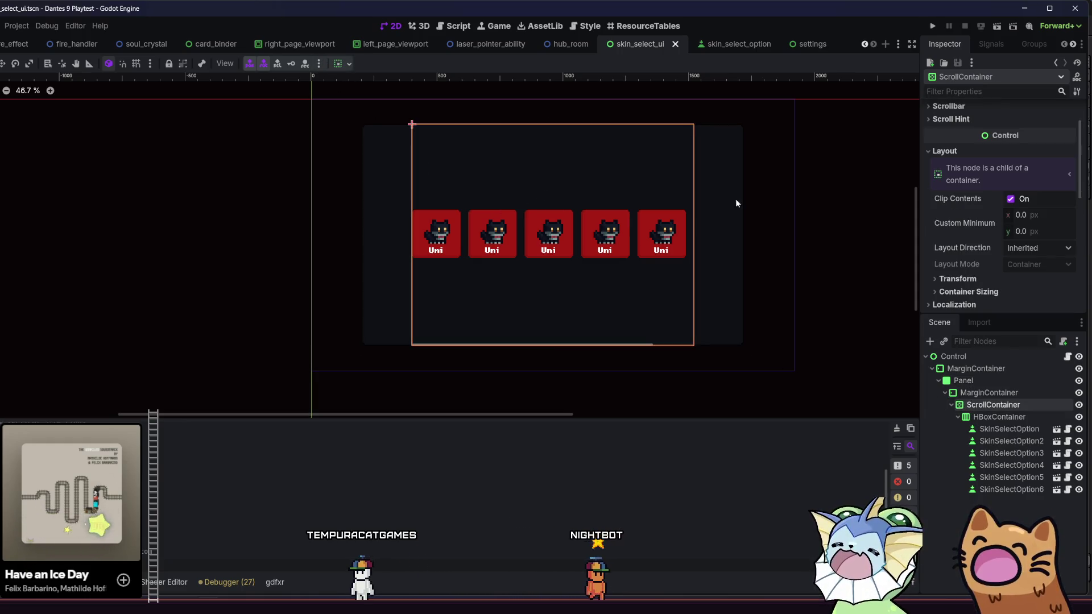
{"action": "left_click", "coordinate": [980, 395]}
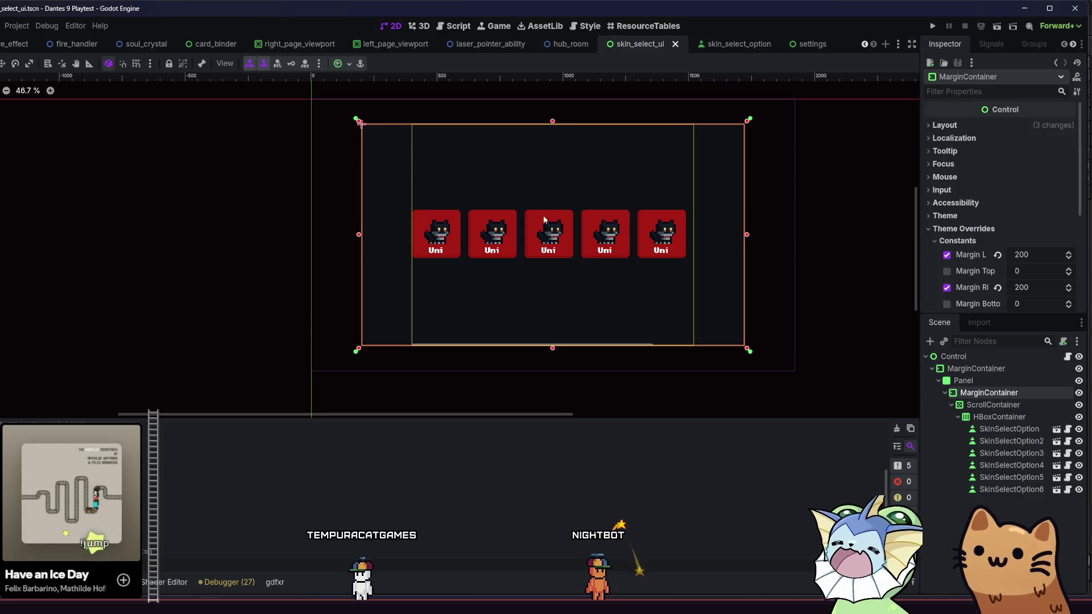
{"action": "left_click", "coordinate": [967, 410]}
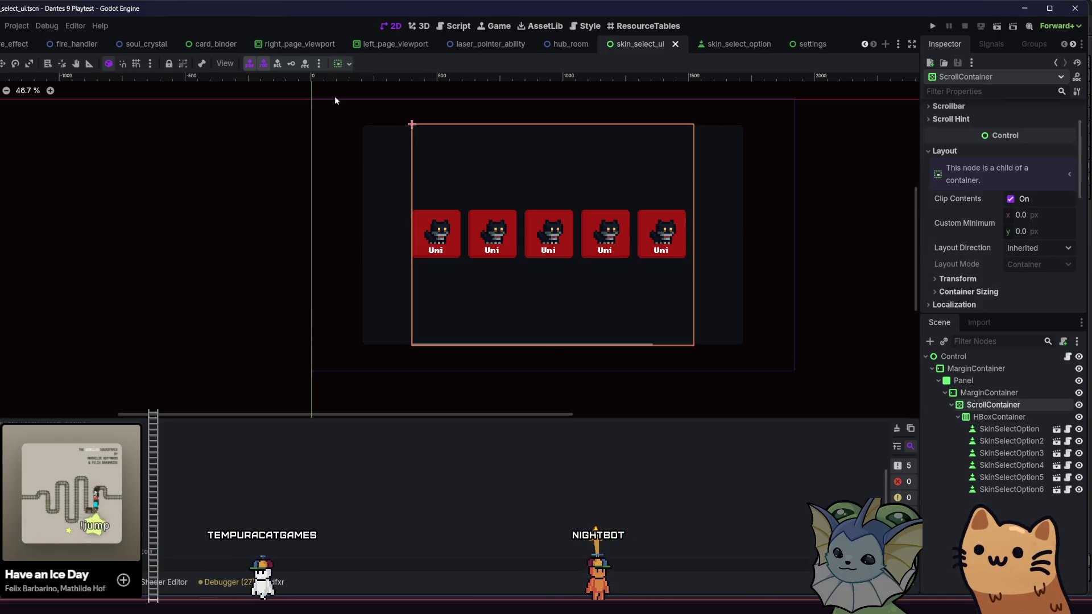
Set the ScrollContainer's vertical Container Sizing to Shrink Center and save the scene
{"action": "scroll", "coordinate": [961, 228], "scroll_direction": "down", "scroll_amount": 2}
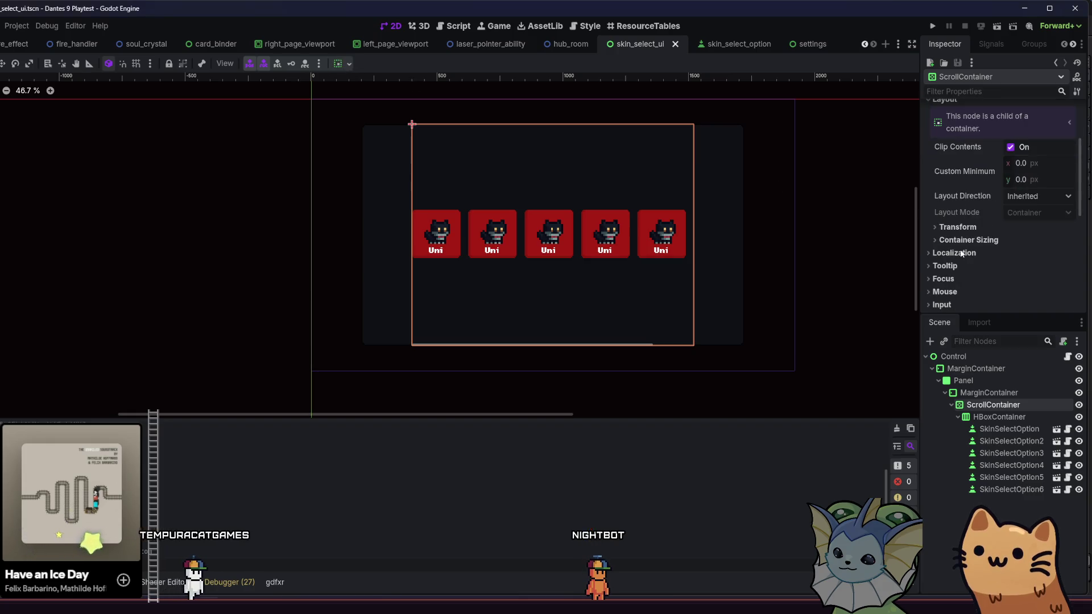
{"action": "left_click", "coordinate": [1004, 242]}
{"action": "left_click", "coordinate": [1041, 270]}
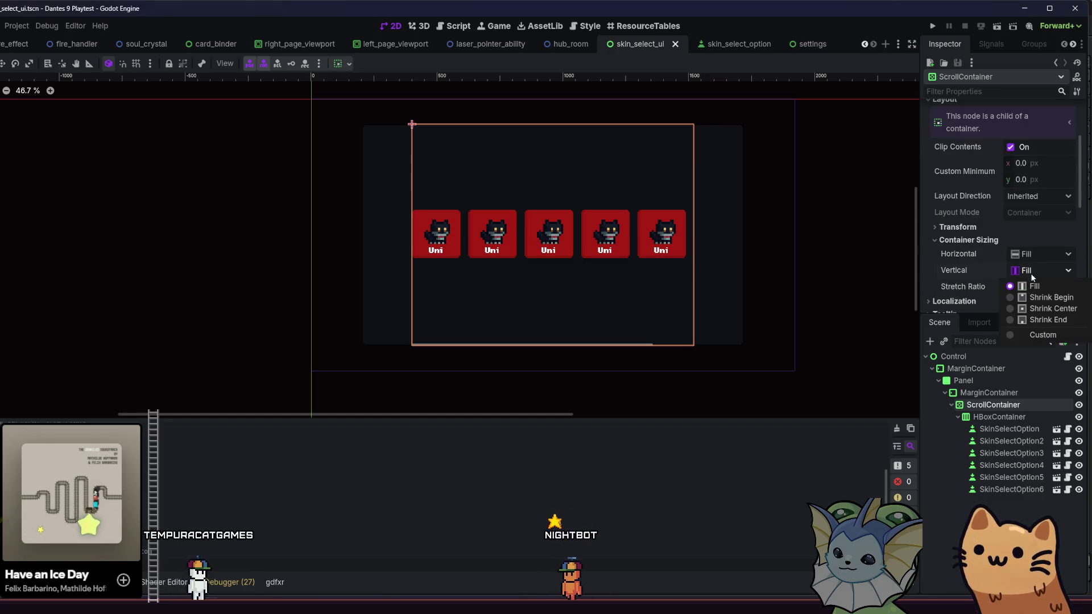
{"action": "left_click", "coordinate": [1031, 308]}
{"action": "key", "text": "ctrl+s"}
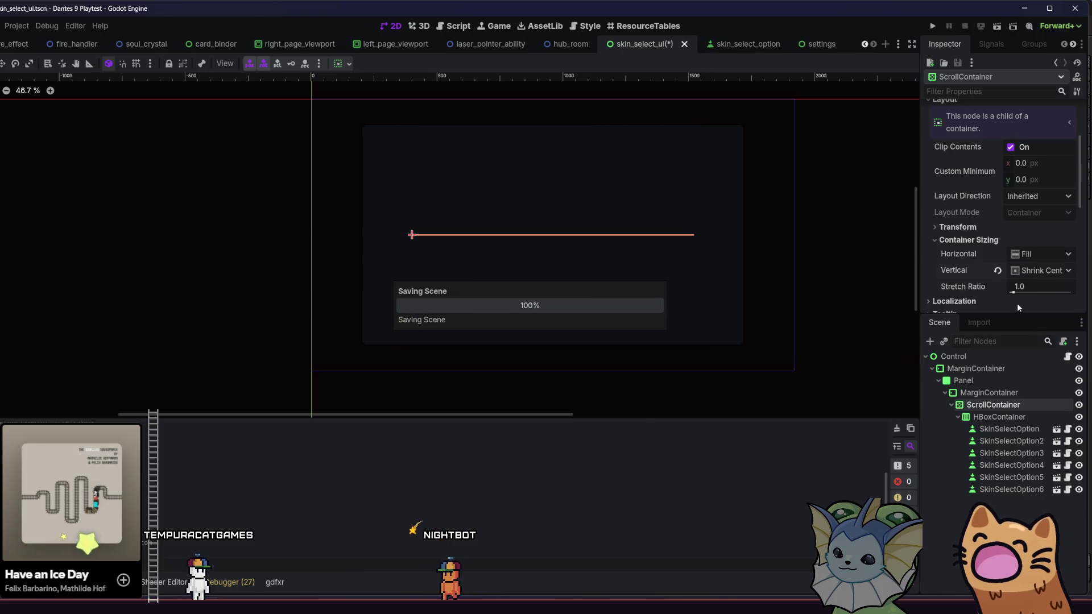
Give the ScrollContainer a 240 px custom minimum height, after trying 120 and 320
{"action": "left_click", "coordinate": [1030, 179]}
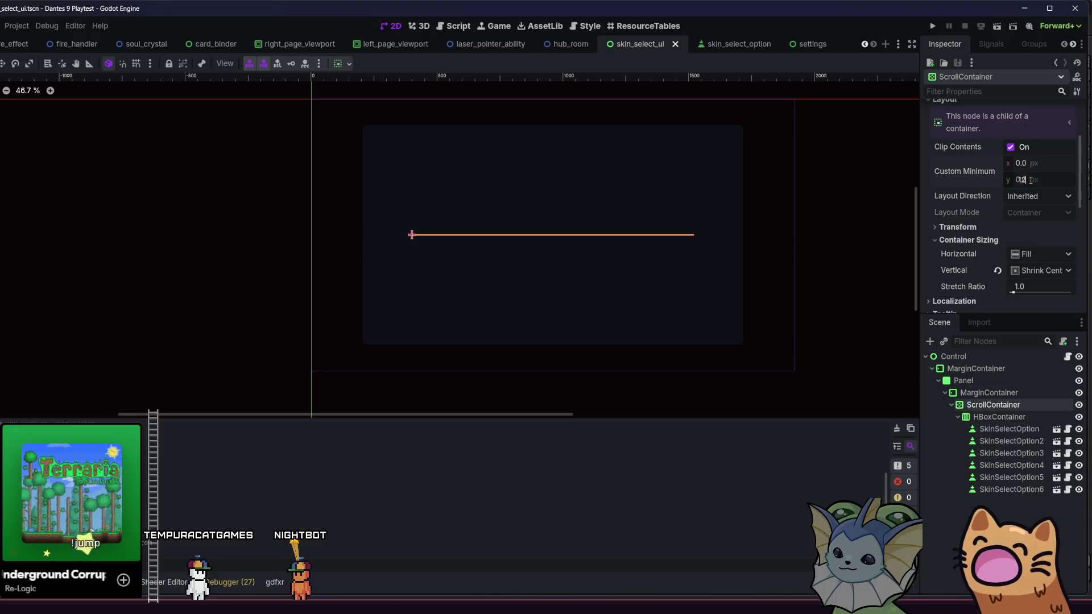
{"action": "type", "text": "0.0"}
{"action": "key", "text": "Return"}
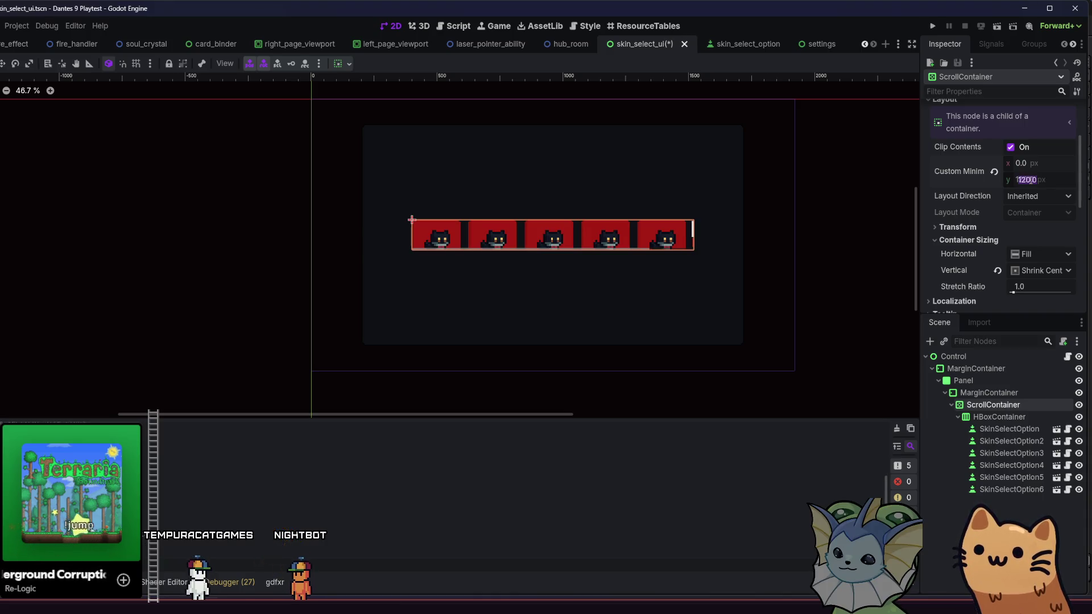
{"action": "left_click", "coordinate": [1030, 179]}
{"action": "type", "text": "240"}
{"action": "key", "text": "Return"}
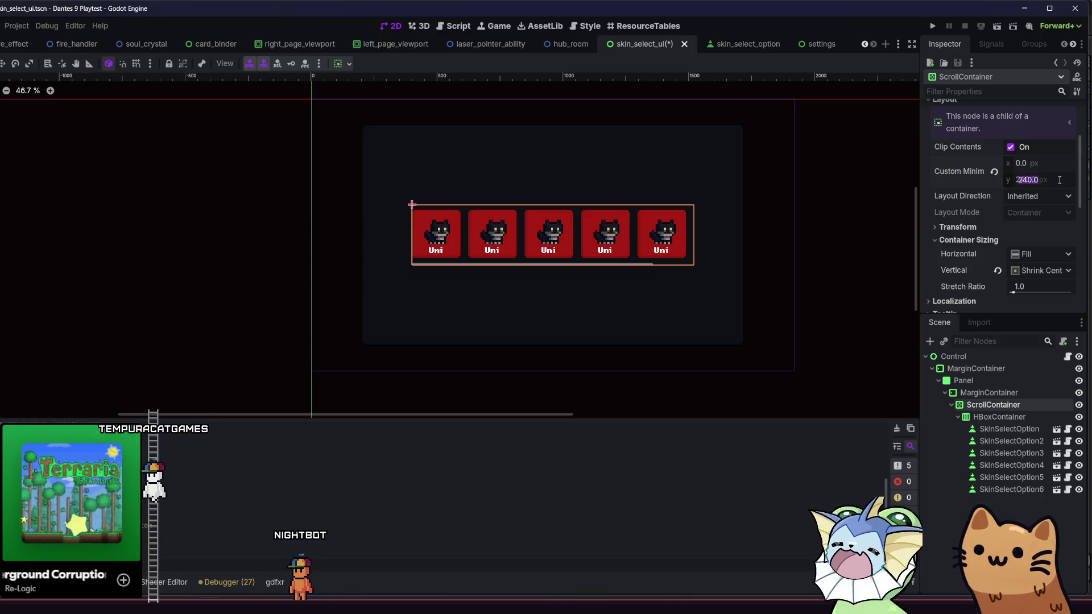
{"action": "type", "text": "320"}
{"action": "key", "text": "Return"}
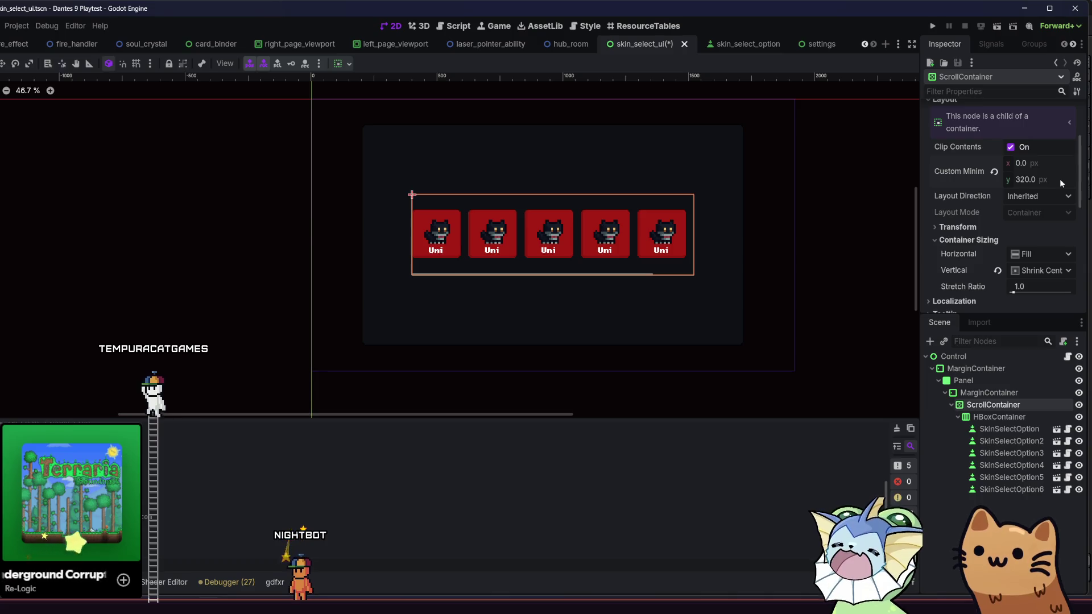
{"action": "key", "text": "ctrl+z"}
Inspect the ScrollContainer's Scrollbar settings, then save the scene
{"action": "scroll", "coordinate": [949, 171], "scroll_direction": "up", "scroll_amount": 4}
{"action": "left_click", "coordinate": [953, 161]}
{"action": "left_click", "coordinate": [953, 160]}
{"action": "left_click", "coordinate": [953, 159]}
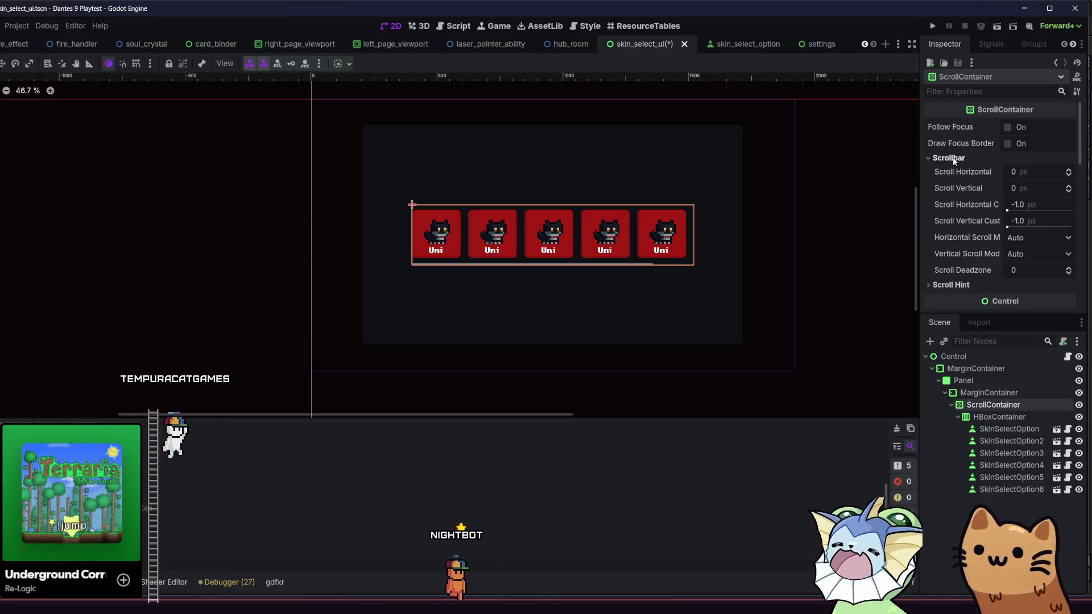
{"action": "left_click", "coordinate": [954, 159]}
{"action": "key", "text": "ctrl+s"}
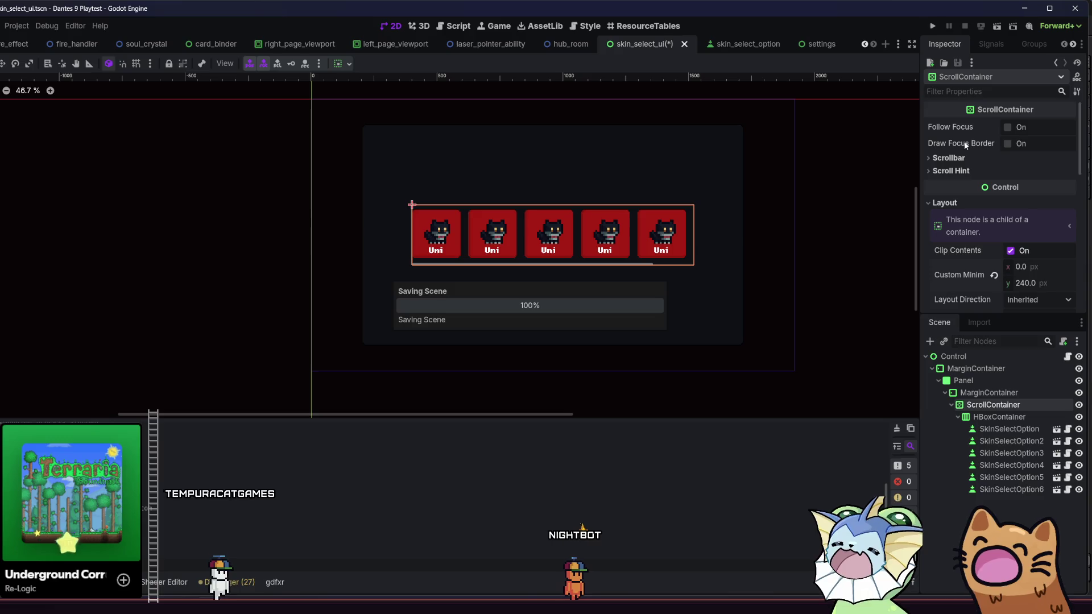
Expand the ScrollContainer's colour theme overrides
{"action": "scroll", "coordinate": [617, 228], "scroll_direction": "up", "scroll_amount": 3}
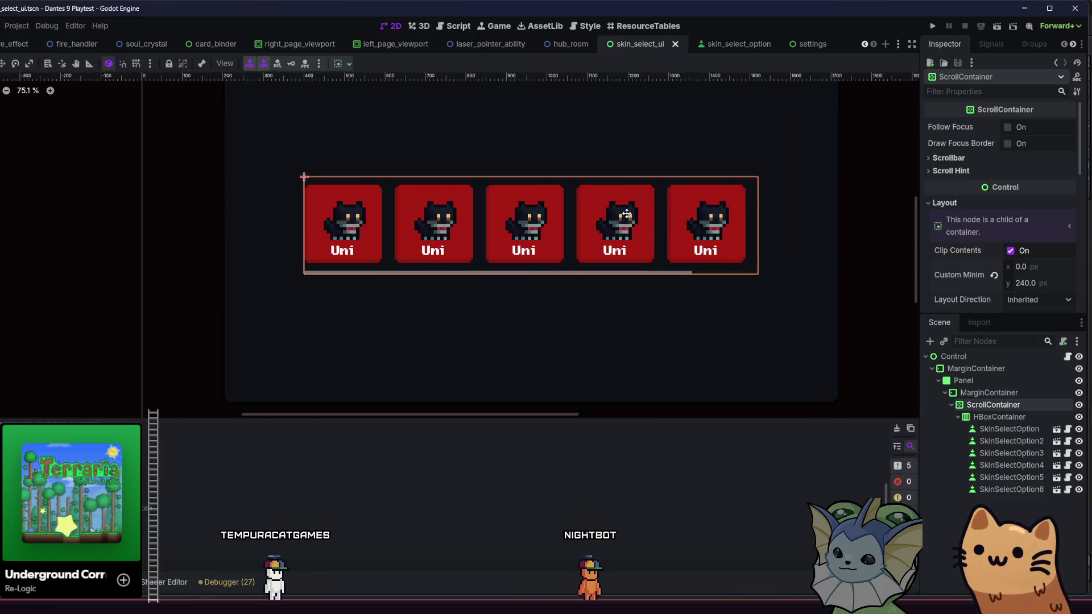
{"action": "scroll", "coordinate": [627, 219], "scroll_direction": "down", "scroll_amount": 2}
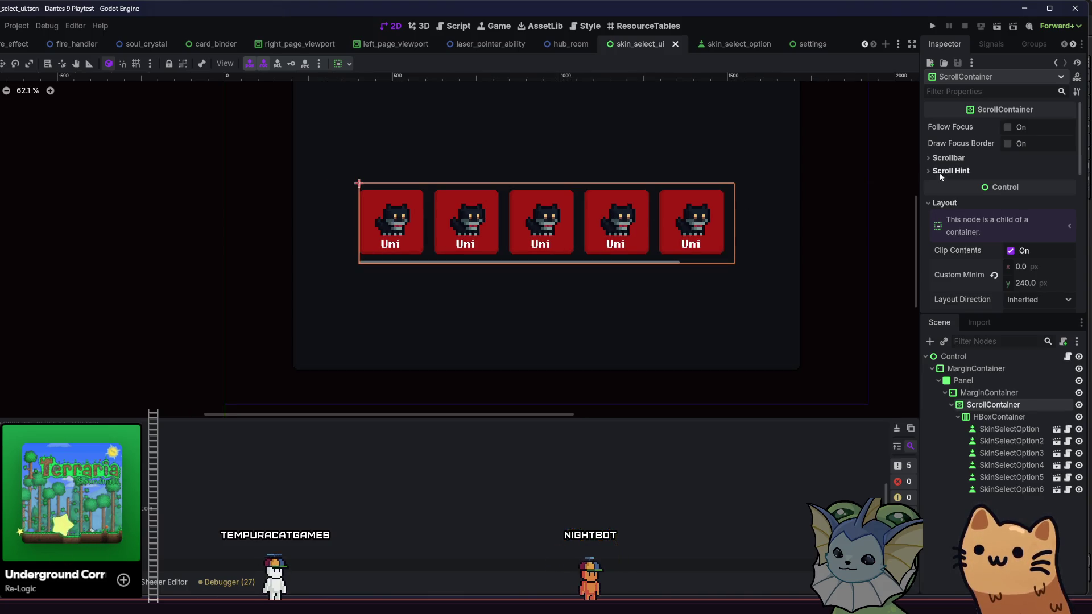
{"action": "scroll", "coordinate": [944, 188], "scroll_direction": "down", "scroll_amount": 6}
{"action": "left_click", "coordinate": [964, 184]}
{"action": "left_click", "coordinate": [951, 197]}
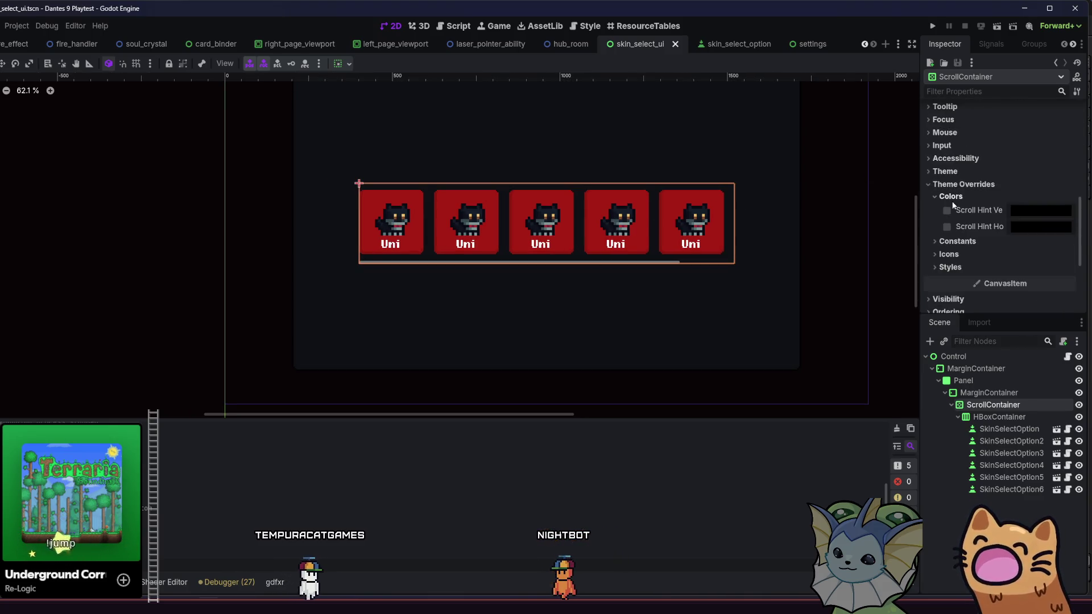
{"action": "left_click", "coordinate": [951, 196]}
{"action": "left_click", "coordinate": [958, 210]}
{"action": "left_click_drag", "start_coordinate": [1018, 223], "coordinate": [1051, 224]}
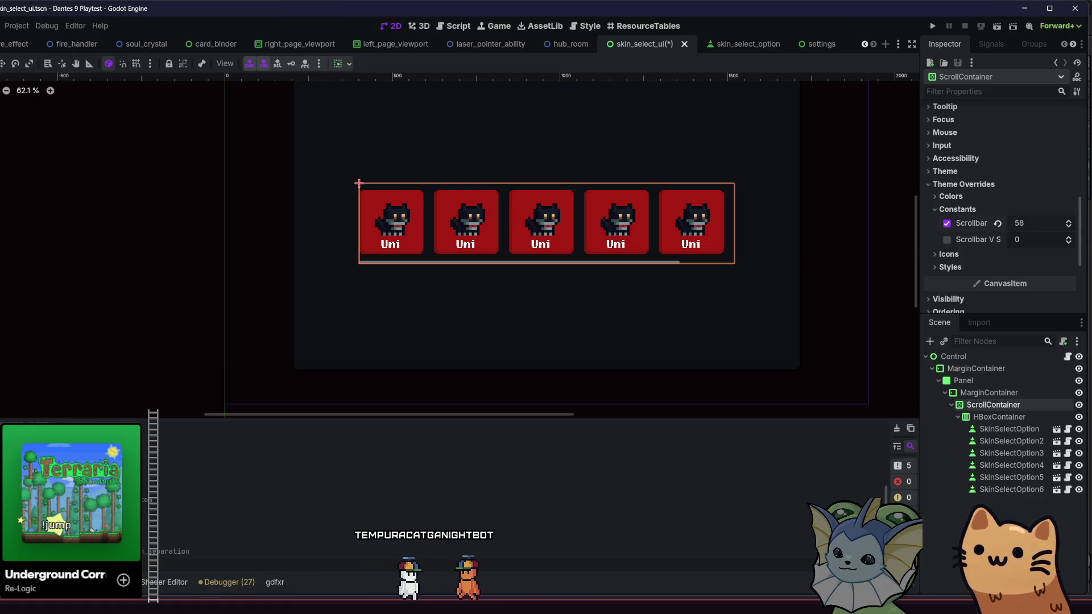
{"action": "left_click", "coordinate": [947, 222]}
{"action": "key", "text": "ctrl+s"}
{"action": "left_click", "coordinate": [1000, 416]}
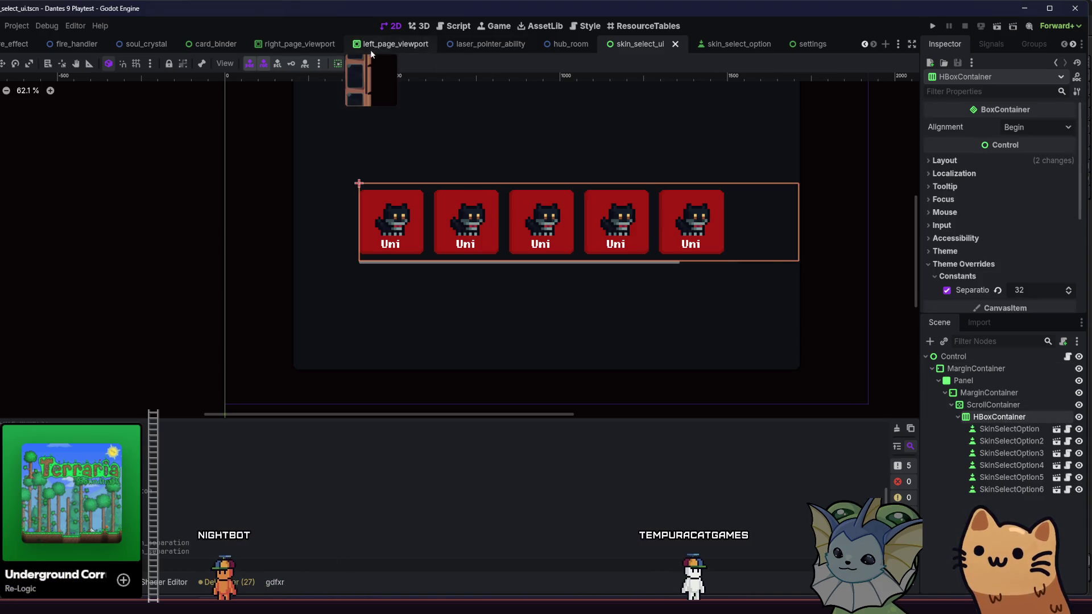
{"action": "left_click", "coordinate": [349, 64]}
{"action": "left_click", "coordinate": [346, 204]}
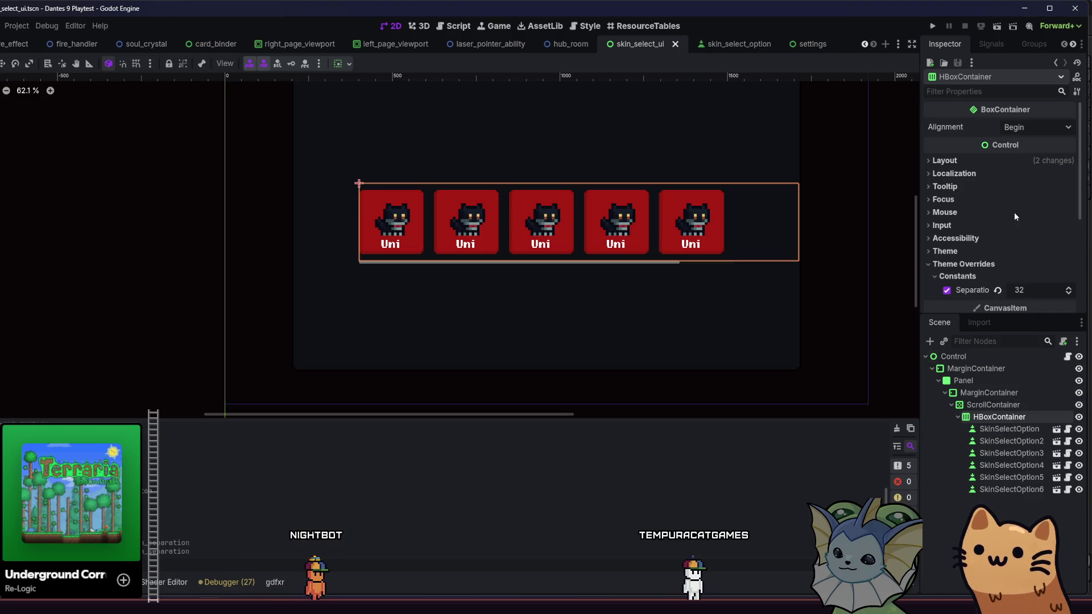
{"action": "scroll", "coordinate": [359, 213], "scroll_direction": "up", "scroll_amount": 5}
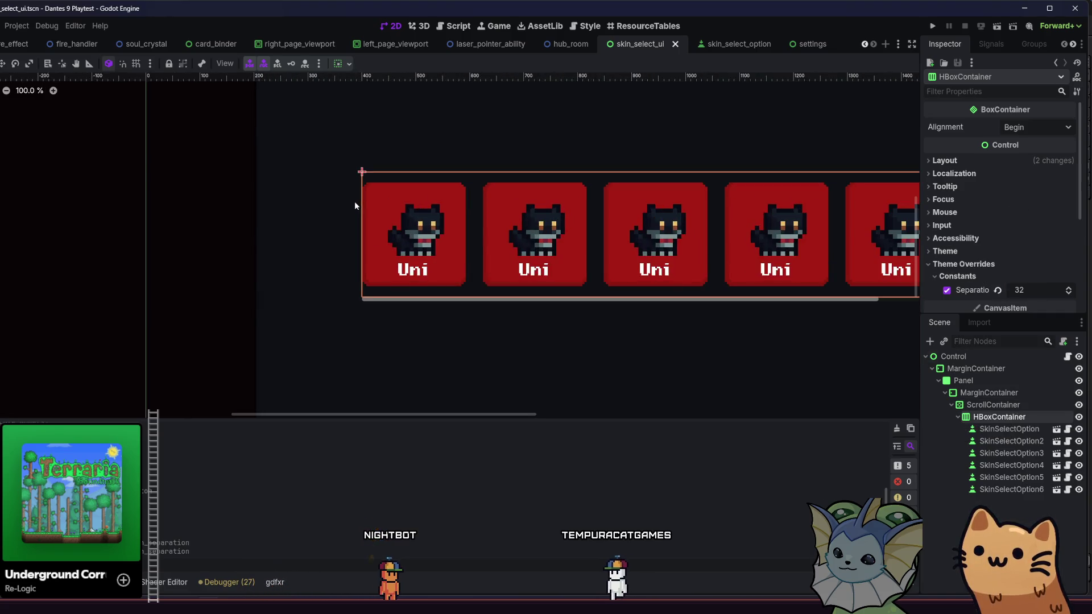
{"action": "scroll", "coordinate": [327, 230], "scroll_direction": "down", "scroll_amount": 5}
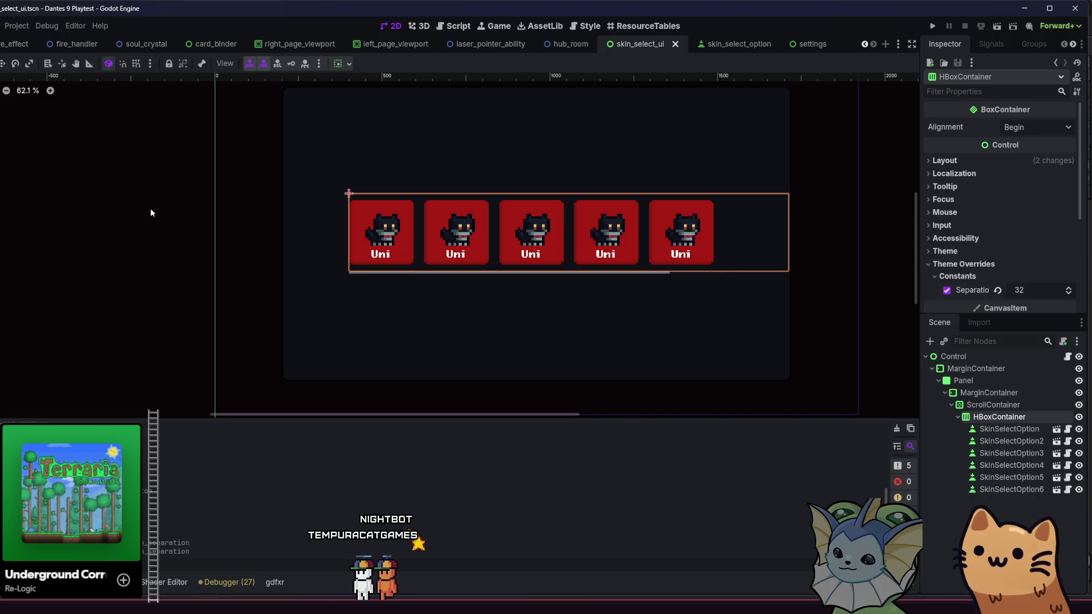
{"action": "left_click", "coordinate": [150, 213]}
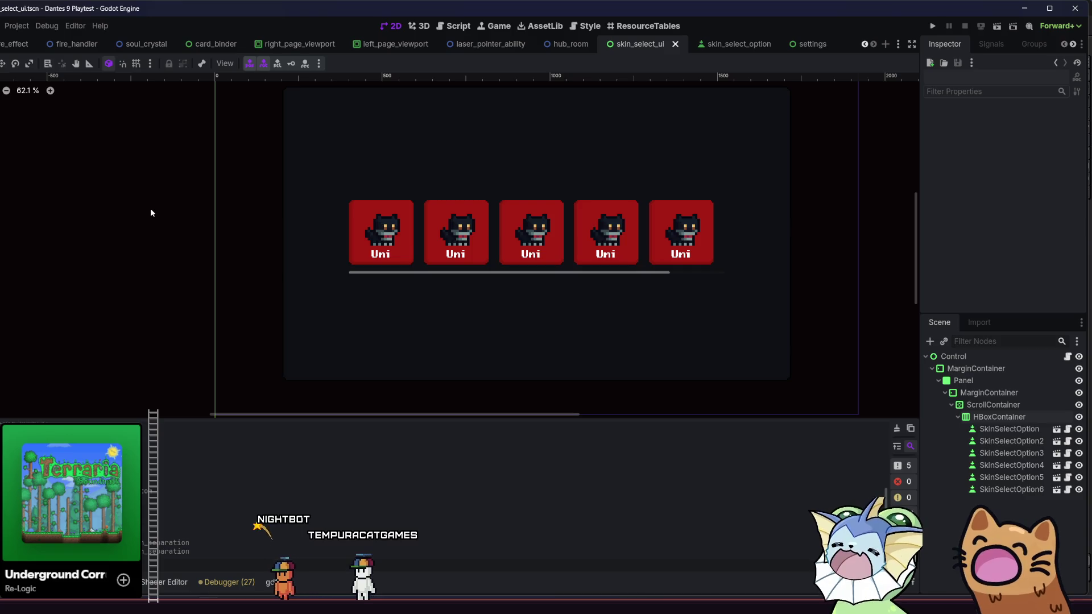
Check the outer MarginContainer's margins, then give the Panel a 320 px minimum height
{"action": "left_click", "coordinate": [993, 380]}
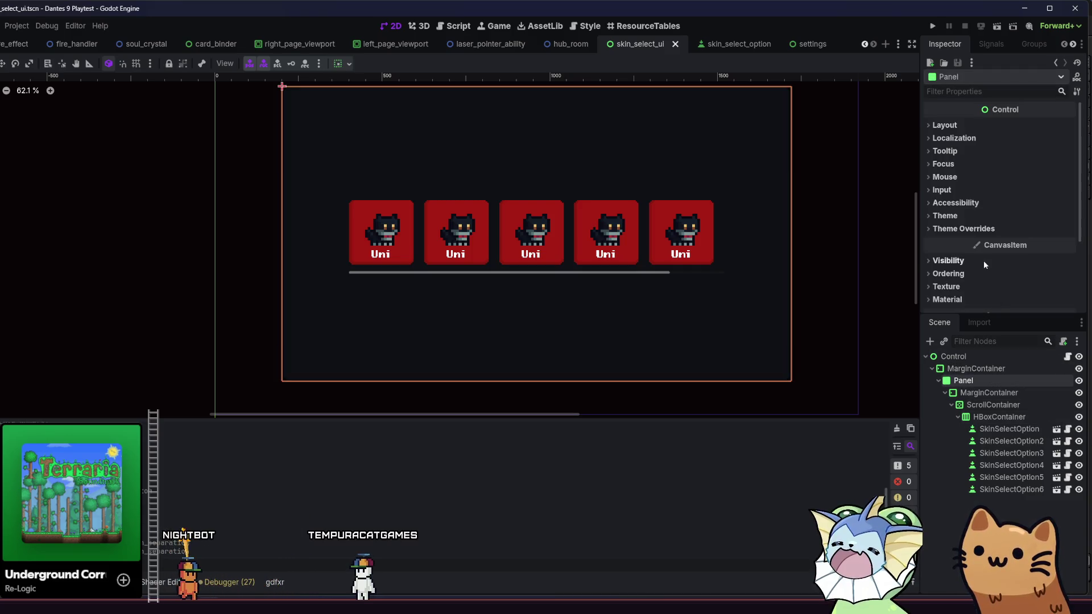
{"action": "left_click", "coordinate": [981, 370]}
{"action": "scroll", "coordinate": [1007, 228], "scroll_direction": "down", "scroll_amount": 1}
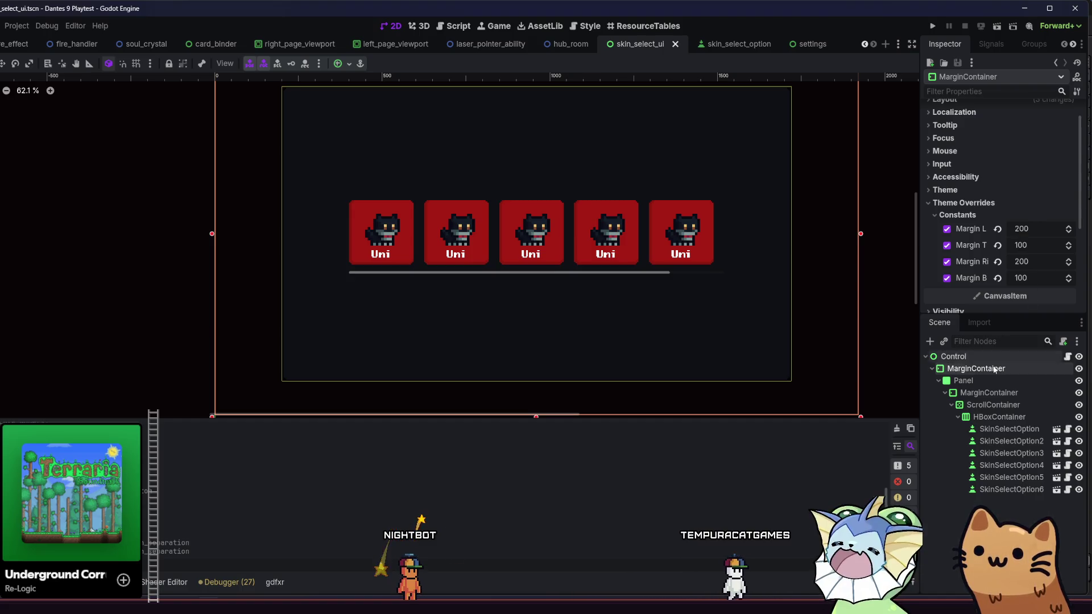
{"action": "left_click", "coordinate": [982, 380]}
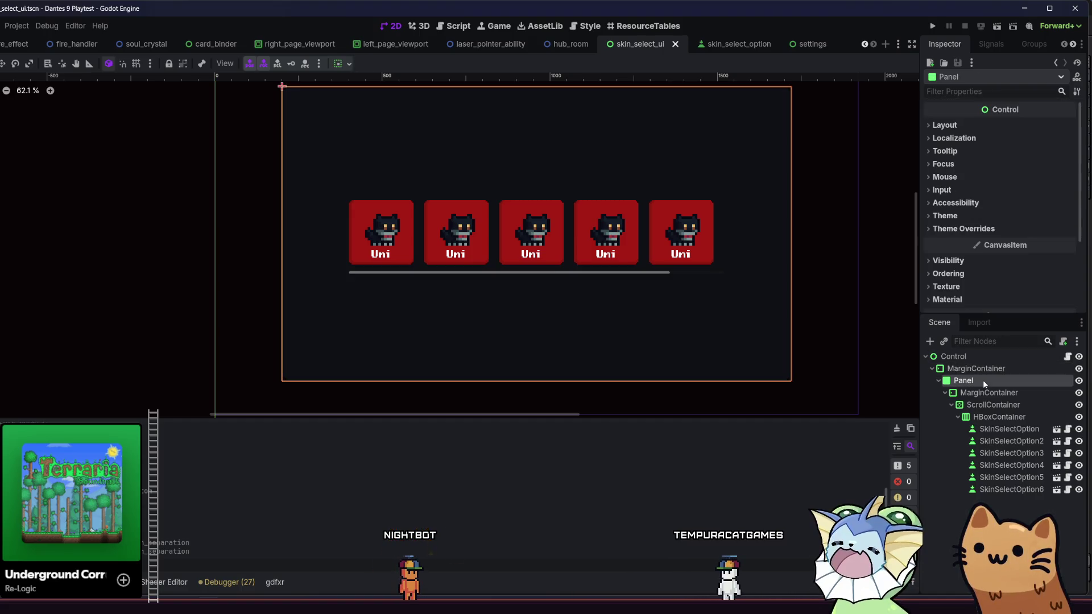
{"action": "left_click", "coordinate": [984, 126]}
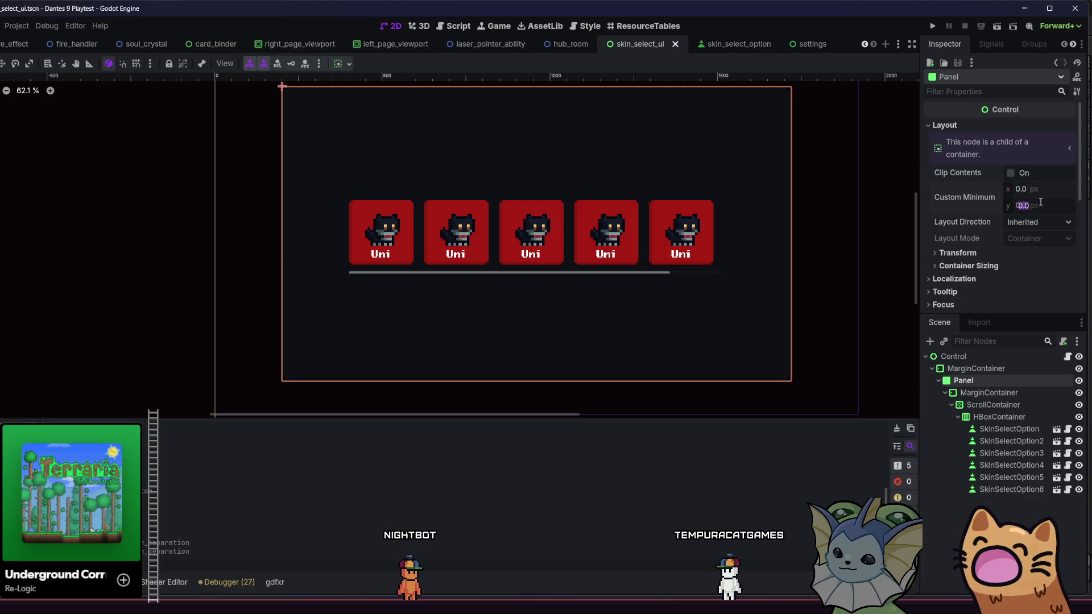
{"action": "key", "text": "Return"}
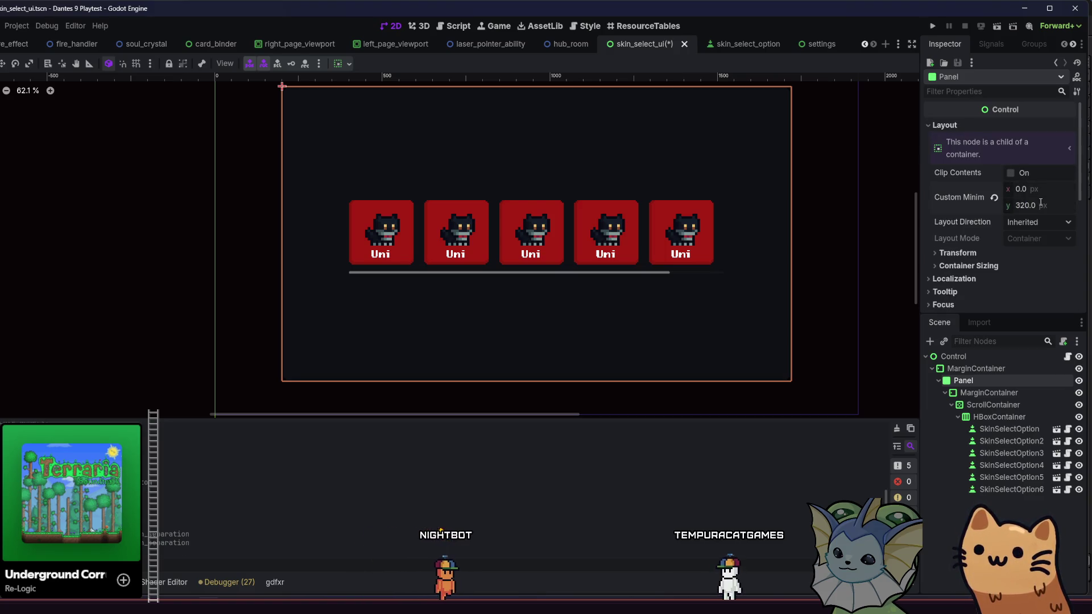
Set the Panel's vertical sizing to Shrink Center, save, and run the project
{"action": "scroll", "coordinate": [1010, 264], "scroll_direction": "down", "scroll_amount": 2}
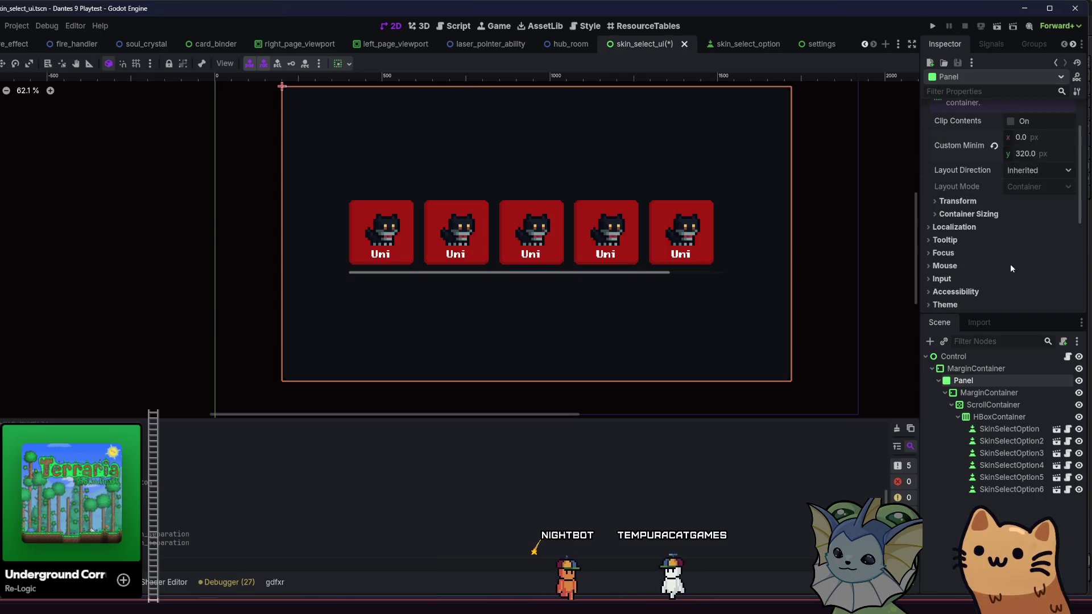
{"action": "left_click", "coordinate": [968, 214]}
{"action": "left_click", "coordinate": [1024, 245]}
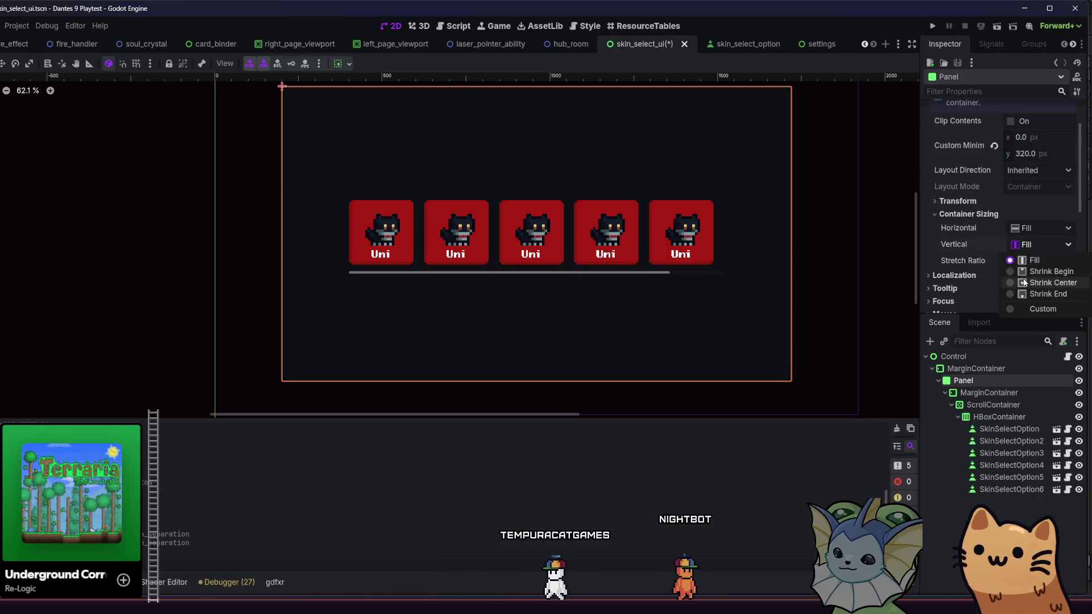
{"action": "left_click", "coordinate": [1052, 283]}
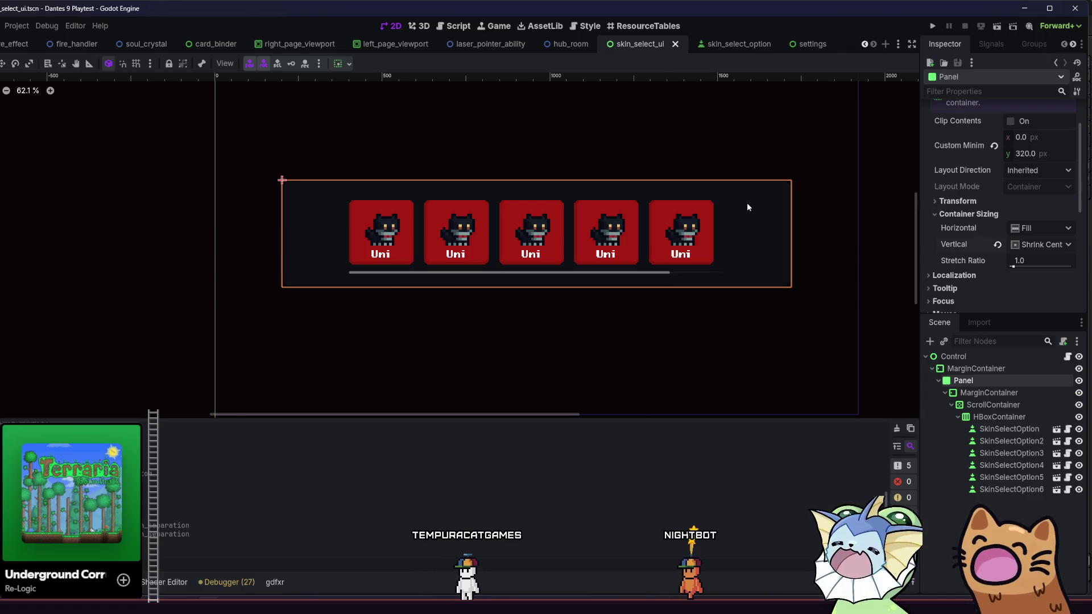
{"action": "scroll", "coordinate": [741, 222], "scroll_direction": "up", "scroll_amount": 1}
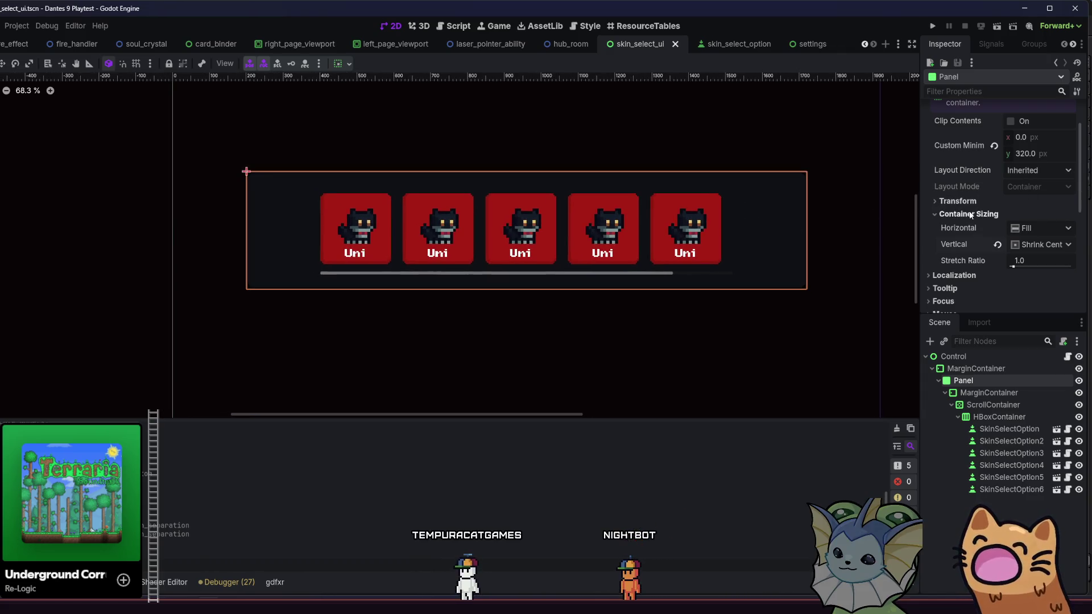
{"action": "scroll", "coordinate": [828, 234], "scroll_direction": "down", "scroll_amount": 5}
{"action": "scroll", "coordinate": [822, 238], "scroll_direction": "up", "scroll_amount": 2}
{"action": "scroll", "coordinate": [984, 198], "scroll_direction": "up", "scroll_amount": 1}
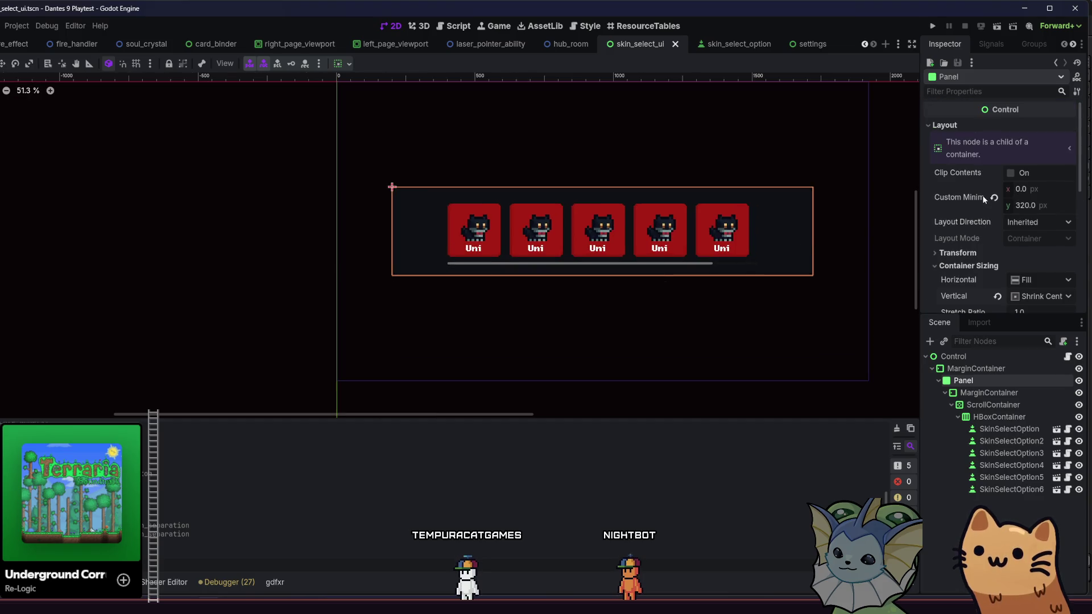
{"action": "key", "text": "ctrl+s"}
{"action": "scroll", "coordinate": [580, 287], "scroll_direction": "down", "scroll_amount": 2}
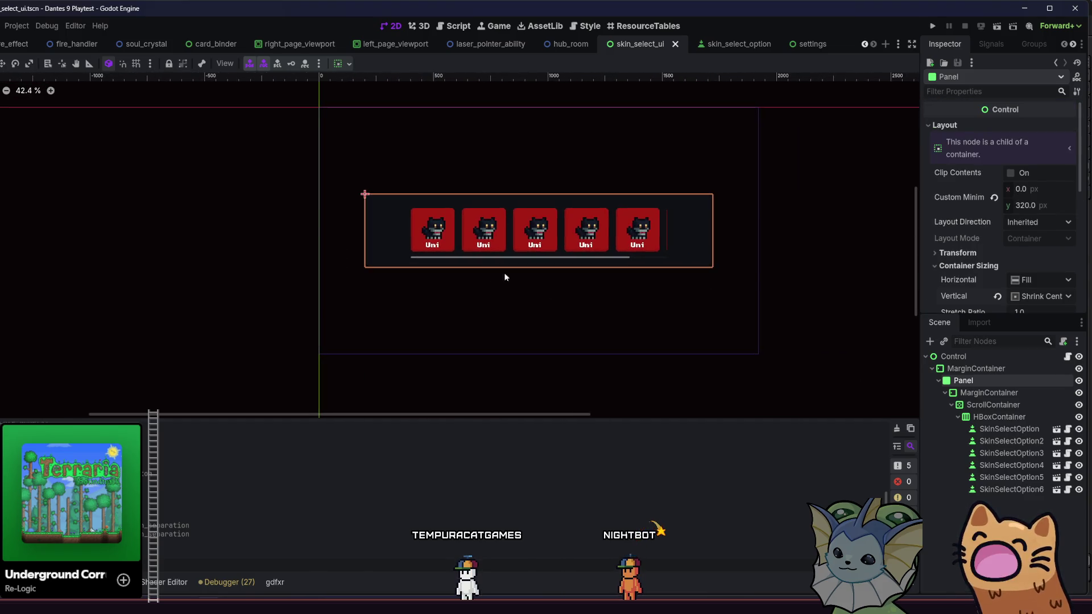
{"action": "left_click", "coordinate": [929, 26]}
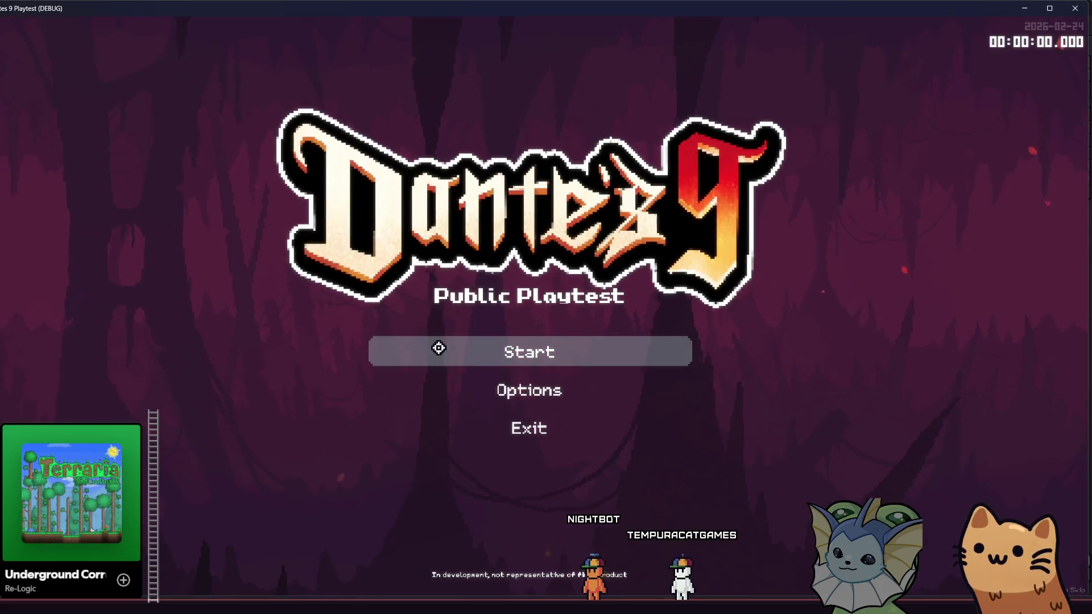
Start a new run and wheel the skin carousel back and forth through the cards
{"action": "left_click", "coordinate": [435, 350]}
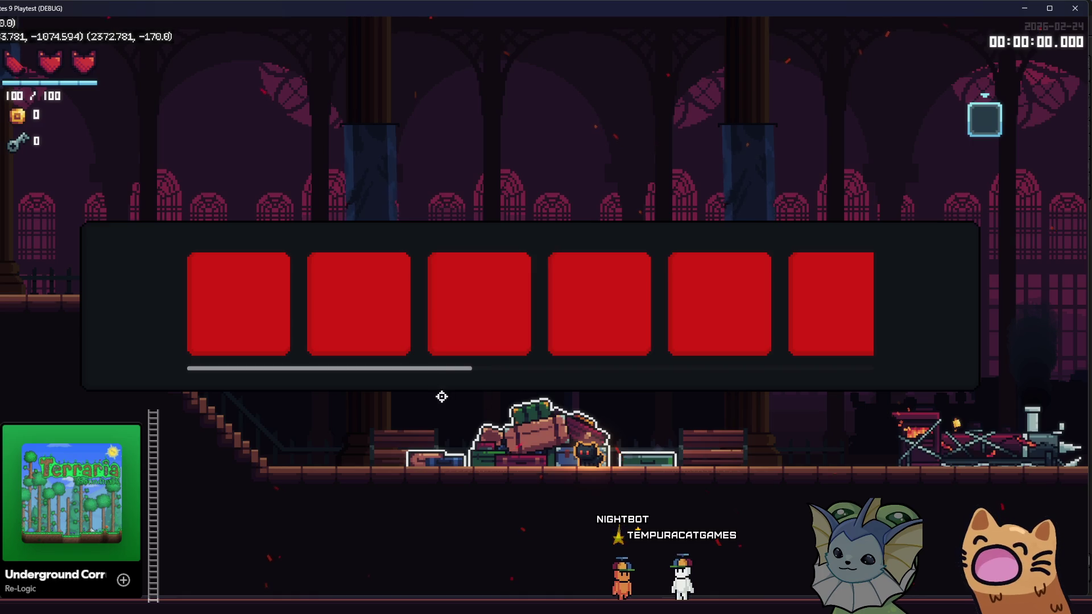
{"action": "scroll", "coordinate": [422, 340], "scroll_direction": "down", "scroll_amount": 2}
{"action": "scroll", "coordinate": [423, 340], "scroll_direction": "down", "scroll_amount": 5}
{"action": "scroll", "coordinate": [422, 340], "scroll_direction": "up", "scroll_amount": 5}
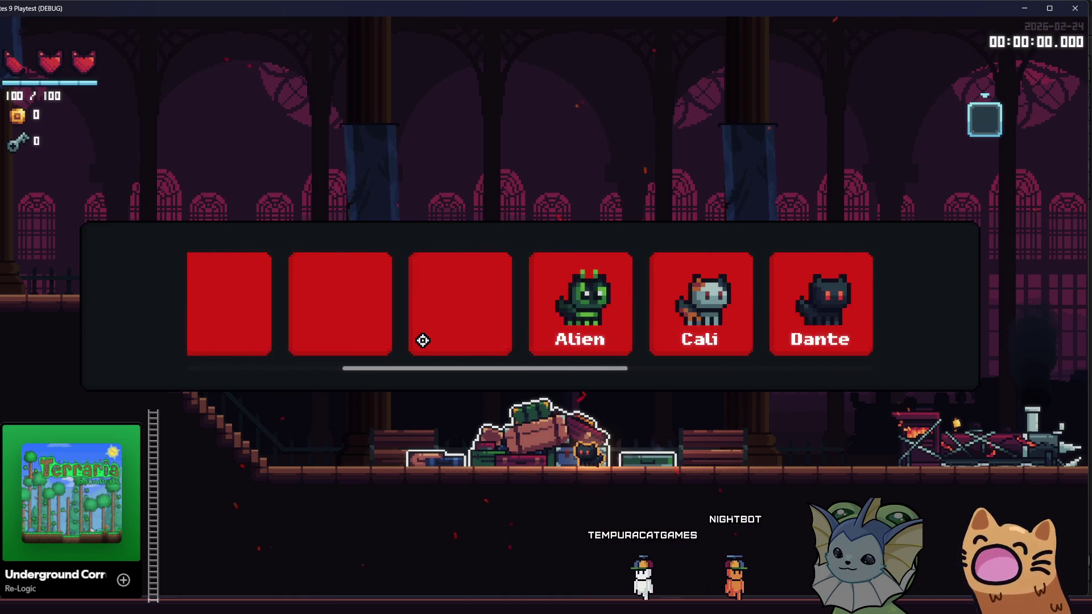
{"action": "scroll", "coordinate": [422, 340], "scroll_direction": "up", "scroll_amount": 3}
{"action": "scroll", "coordinate": [422, 340], "scroll_direction": "down", "scroll_amount": 5}
{"action": "scroll", "coordinate": [423, 340], "scroll_direction": "down", "scroll_amount": 2}
{"action": "scroll", "coordinate": [422, 340], "scroll_direction": "up", "scroll_amount": 5}
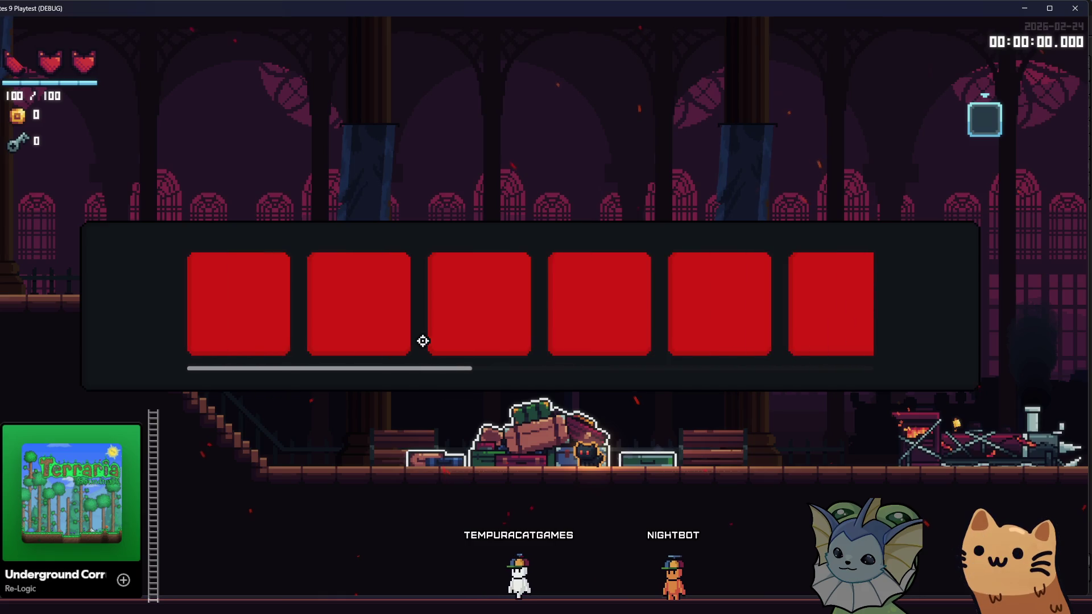
{"action": "scroll", "coordinate": [422, 342], "scroll_direction": "down", "scroll_amount": 3}
{"action": "scroll", "coordinate": [426, 336], "scroll_direction": "down", "scroll_amount": 2}
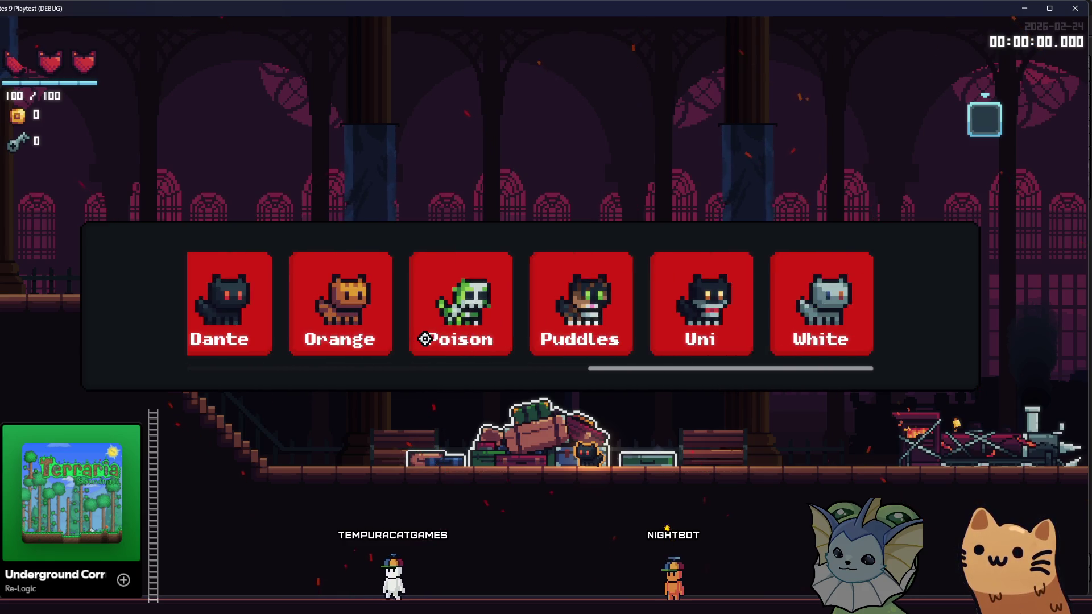
Reopen the skin panel with E, scroll the cards again, then close the panel and quit the playtest
{"action": "key", "text": "e"}
{"action": "key", "text": "e"}
{"action": "key", "text": "e"}
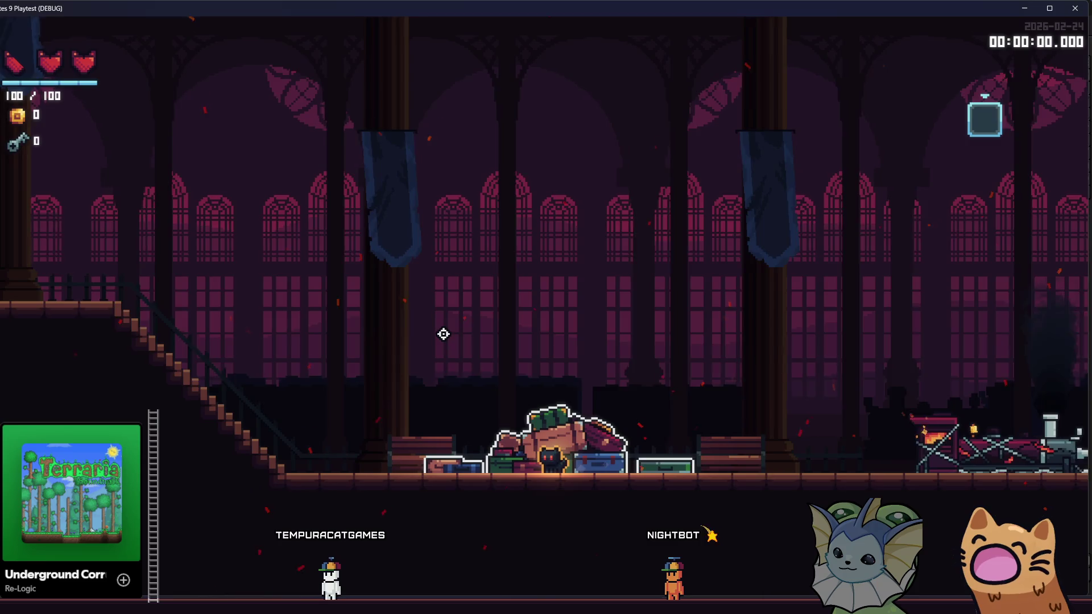
{"action": "key", "text": "e"}
{"action": "scroll", "coordinate": [444, 334], "scroll_direction": "down", "scroll_amount": 5}
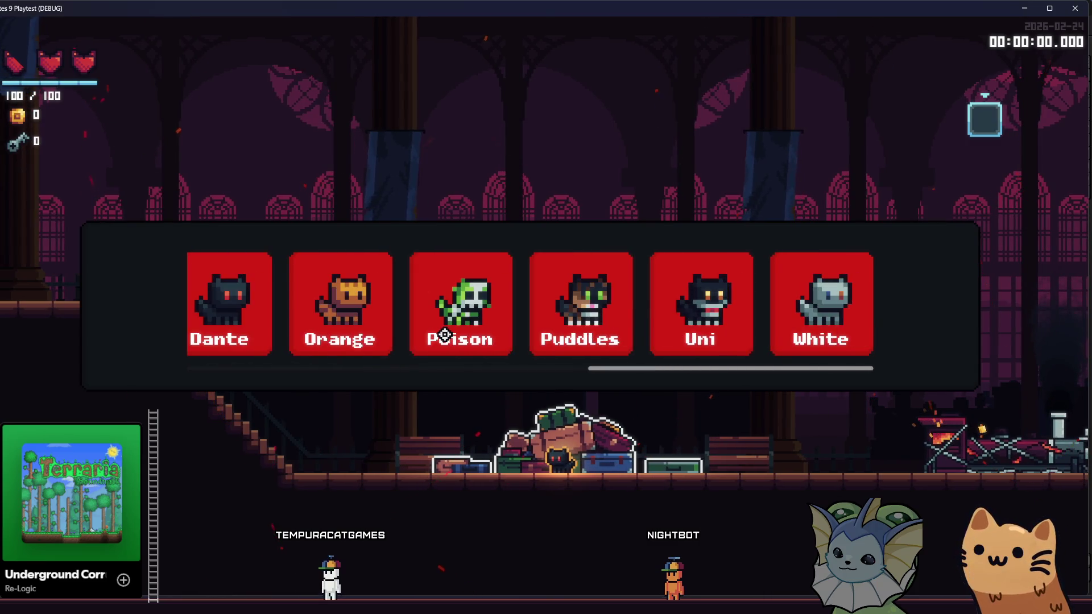
{"action": "scroll", "coordinate": [443, 338], "scroll_direction": "up", "scroll_amount": 5}
{"action": "scroll", "coordinate": [438, 341], "scroll_direction": "down", "scroll_amount": 5}
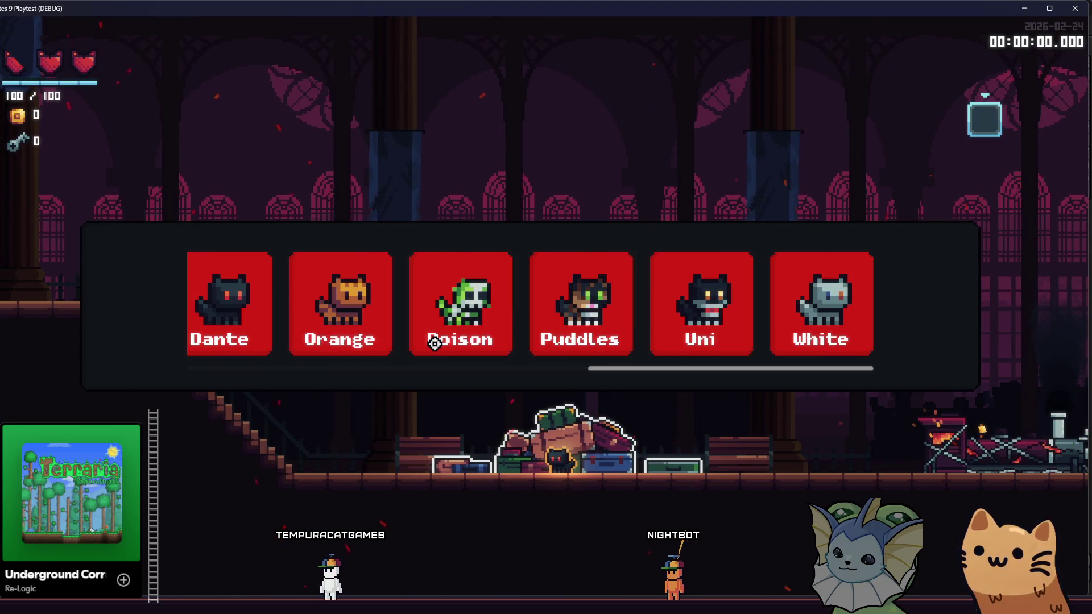
{"action": "scroll", "coordinate": [435, 343], "scroll_direction": "up", "scroll_amount": 5}
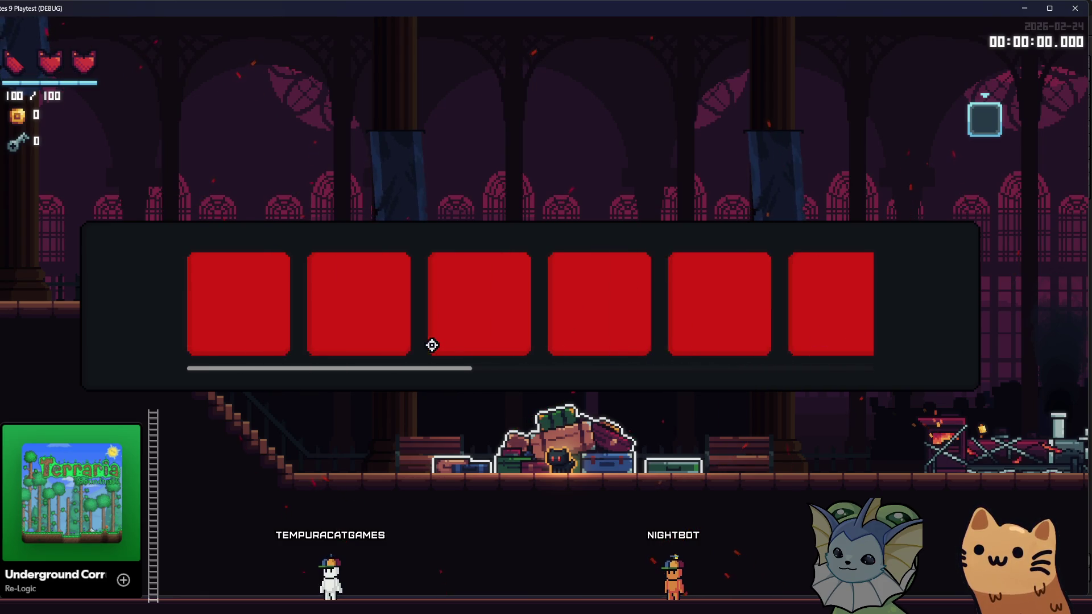
{"action": "key", "text": "Escape"}
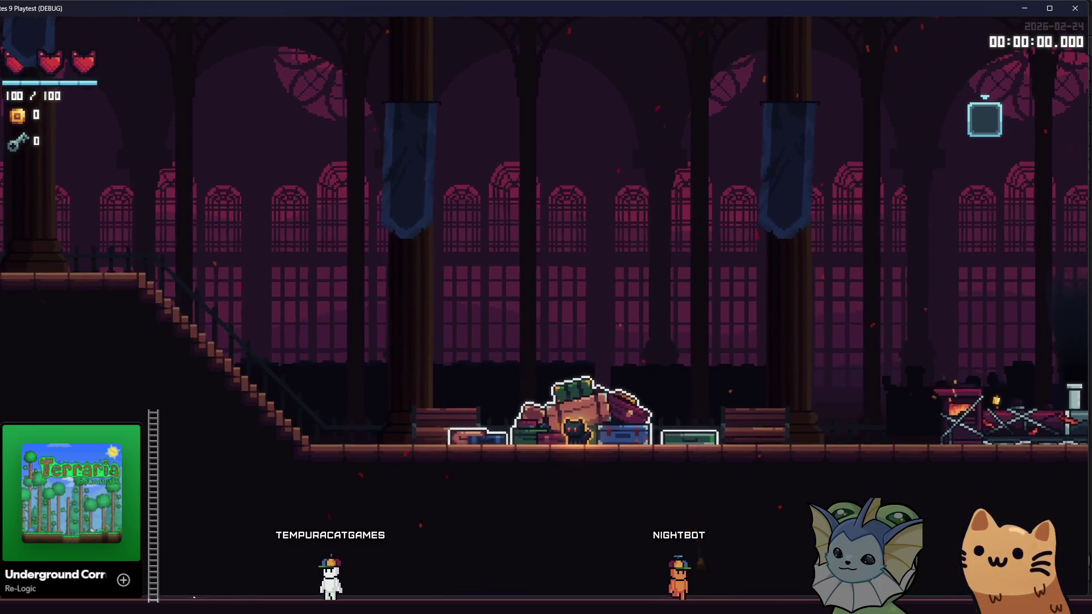
{"action": "key", "text": "Escape"}
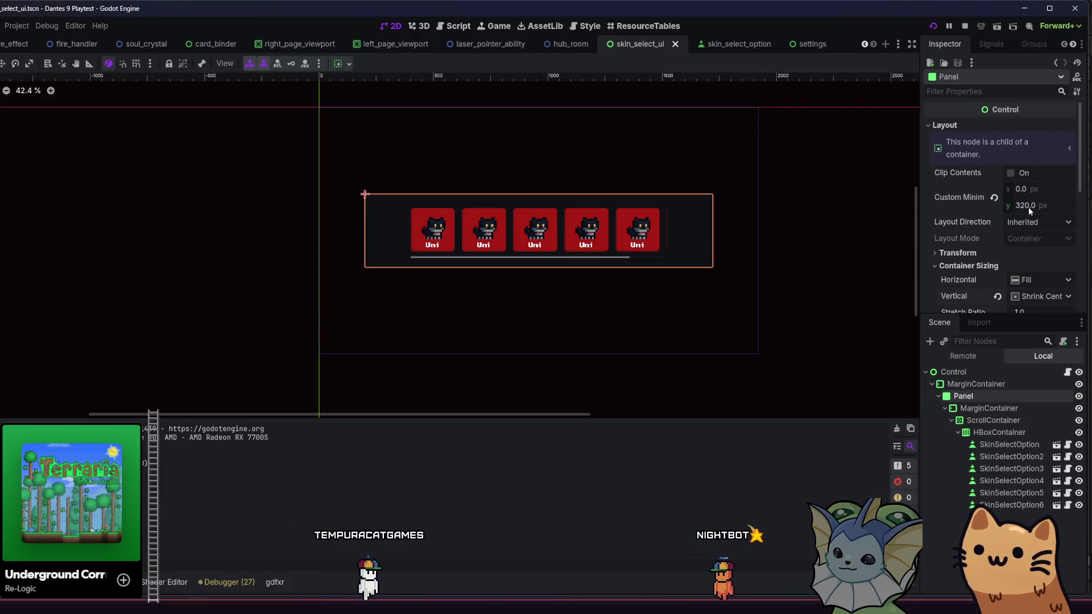
Raise the Panel's minimum height to 400 px and save the scene
{"action": "key", "text": "End"}
{"action": "type", "text": "+"}
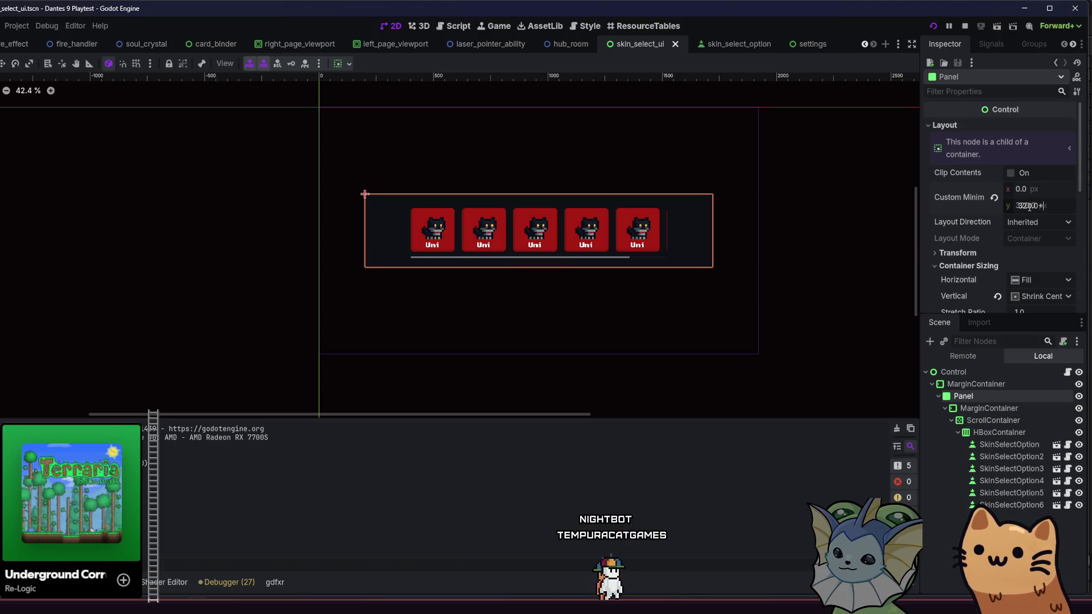
{"action": "type", "text": "0"}
{"action": "key", "text": "Return"}
{"action": "key", "text": "ctrl+s"}
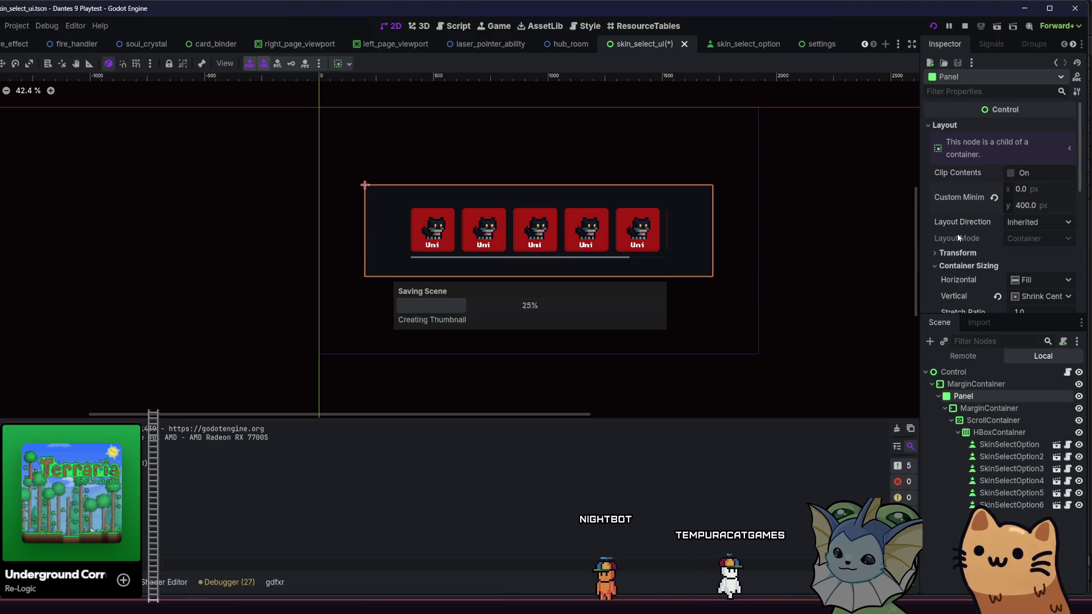
Set the inner MarginContainer's left and right margins to 100 and save skin_select_ui
{"action": "left_click", "coordinate": [978, 408]}
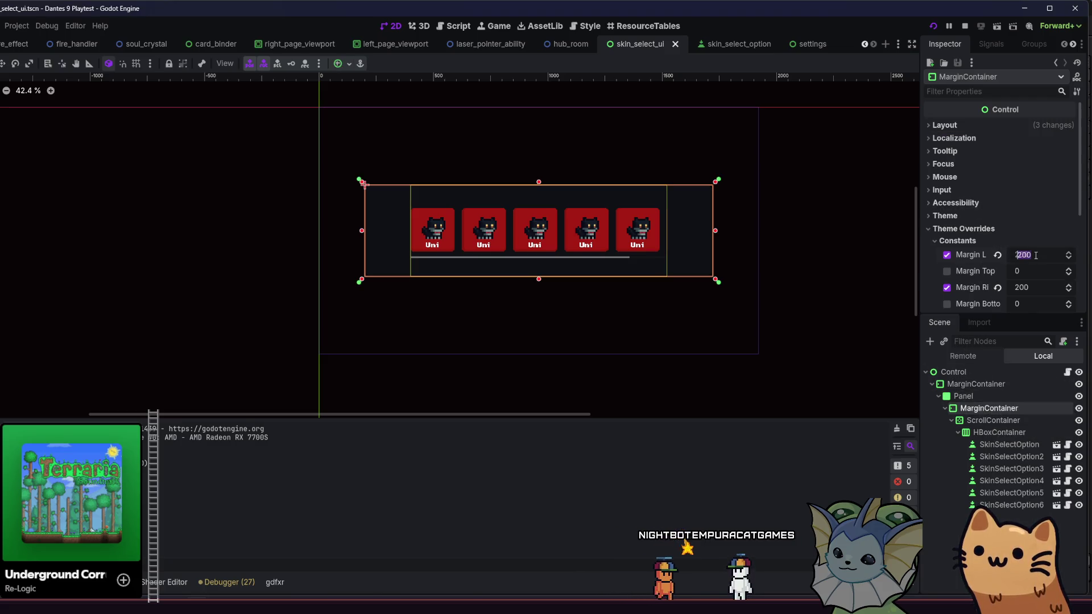
{"action": "type", "text": "100"}
{"action": "key", "text": "Return"}
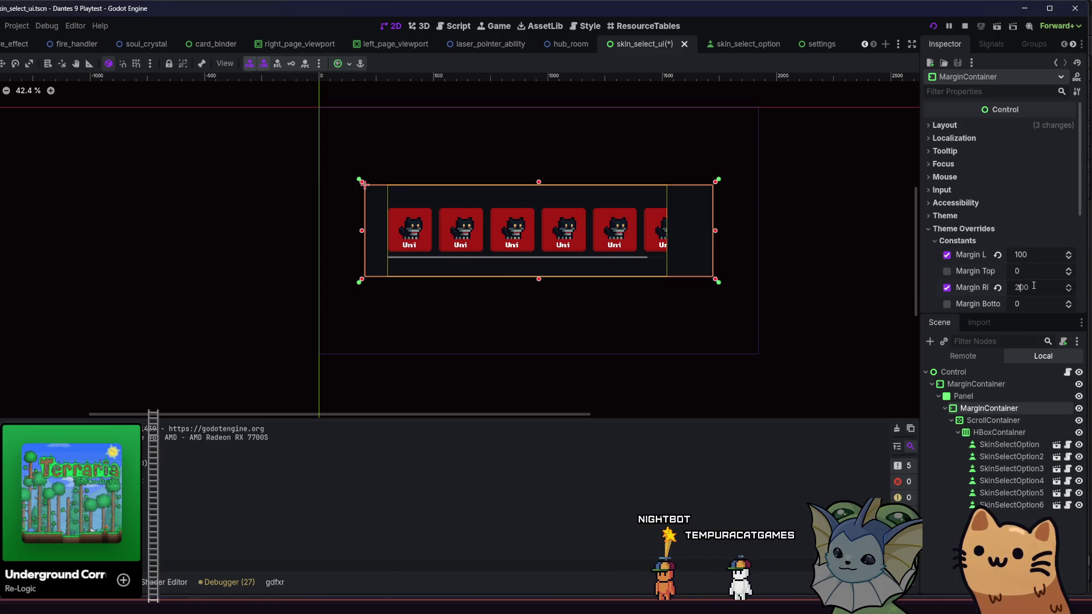
{"action": "type", "text": "100"}
{"action": "key", "text": "Return"}
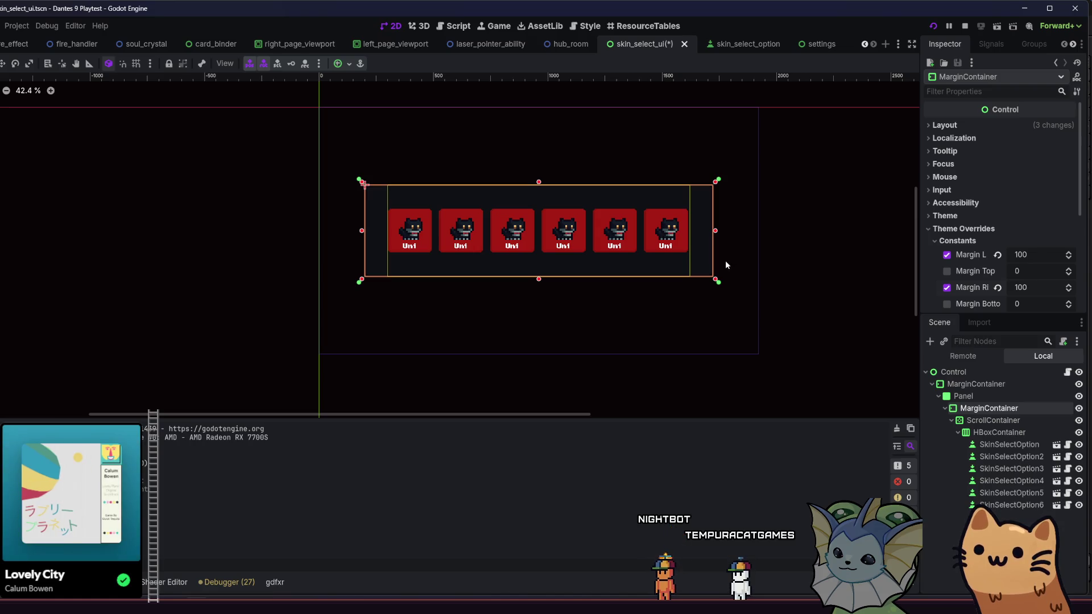
{"action": "key", "text": "ctrl+s"}
{"action": "left_click", "coordinate": [257, 241]}
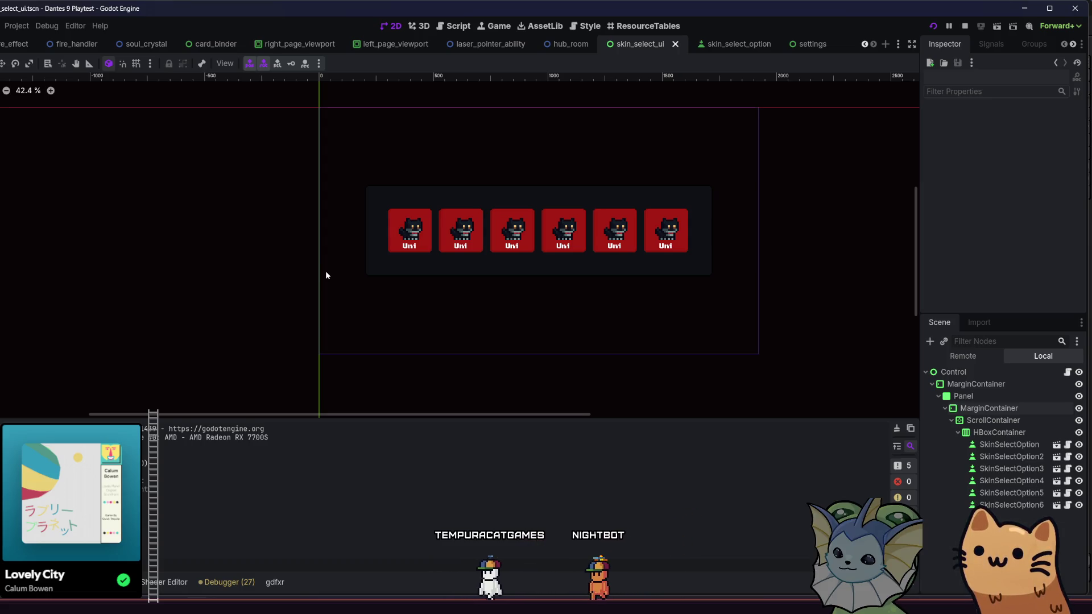
{"action": "left_click_drag", "start_coordinate": [326, 276], "coordinate": [279, 272]}
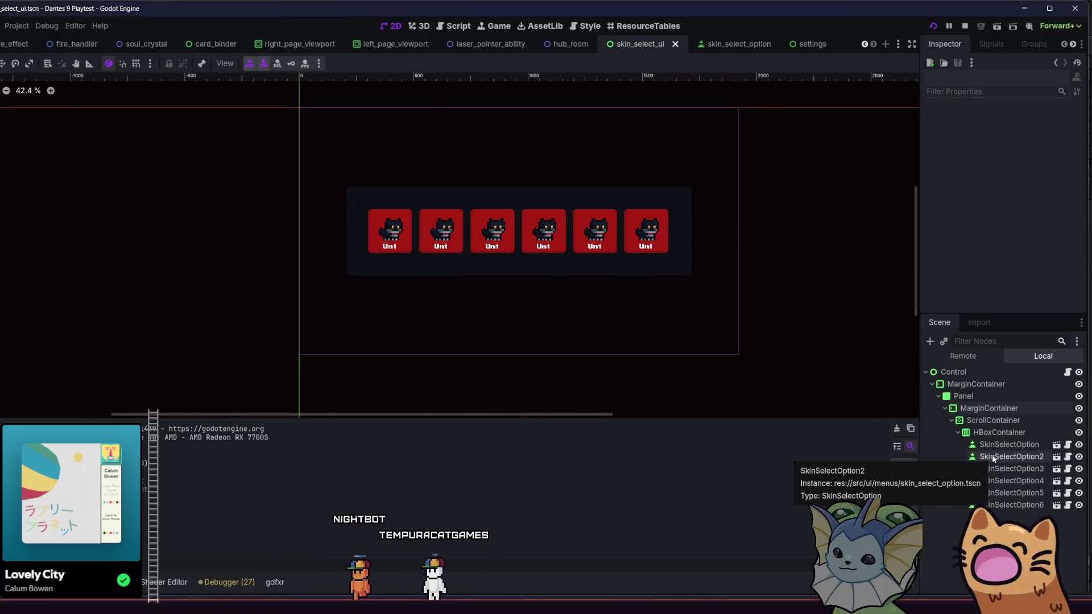
Select and frame the ScrollContainer, then browse its Constants, Styles and Icons theme overrides
{"action": "left_click", "coordinate": [993, 420]}
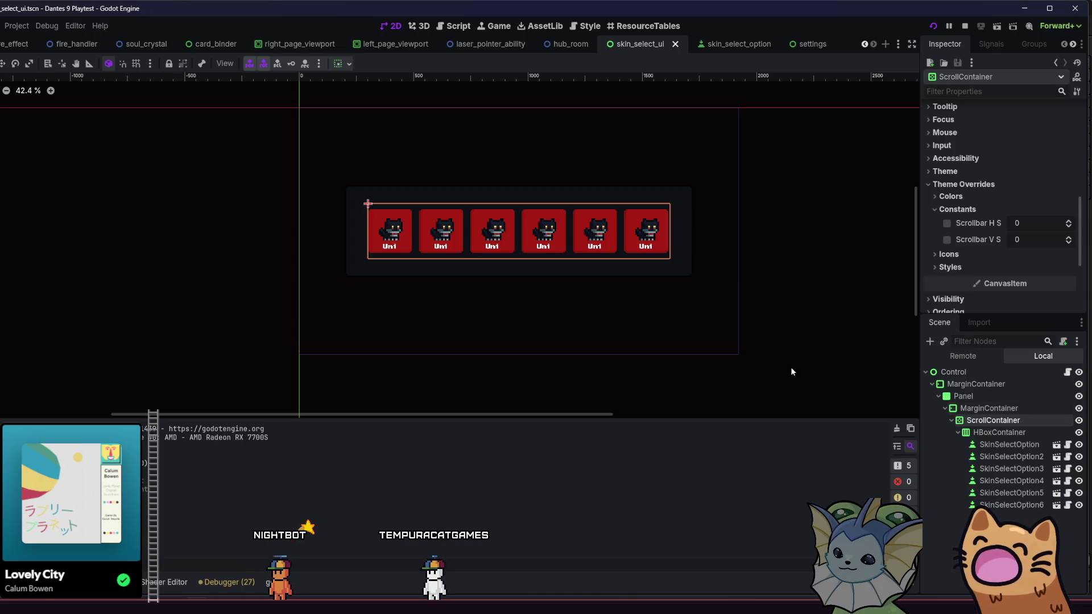
{"action": "key", "text": "f"}
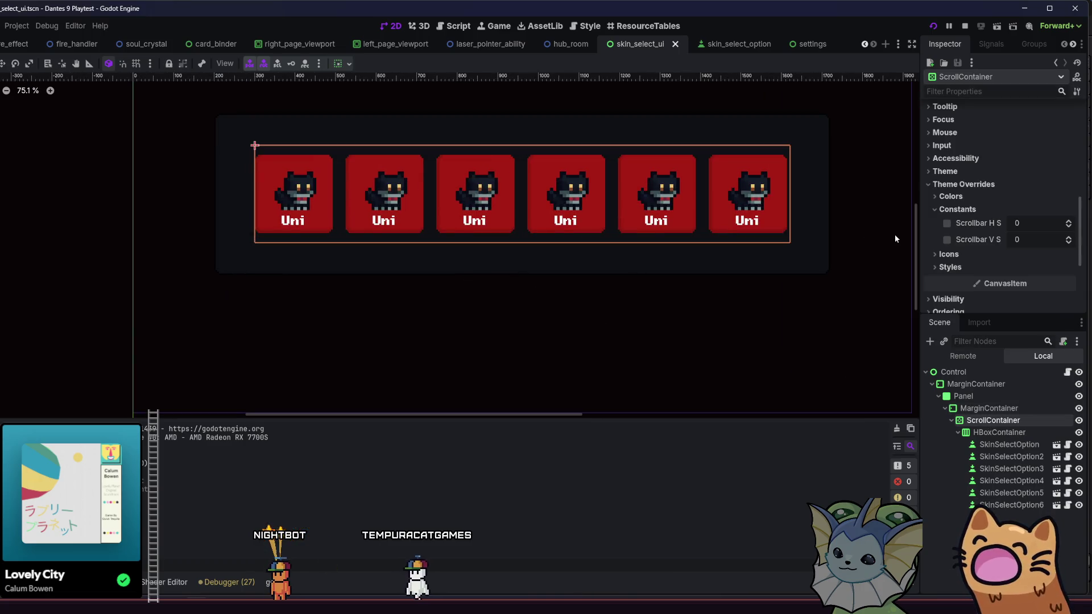
{"action": "left_click", "coordinate": [955, 210]}
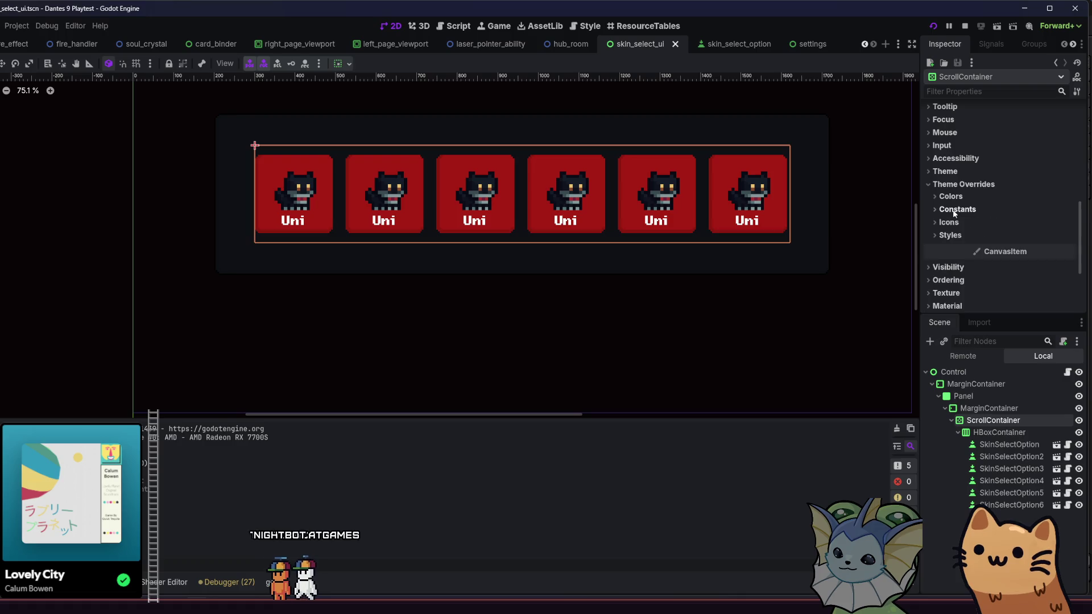
{"action": "left_click", "coordinate": [959, 235]}
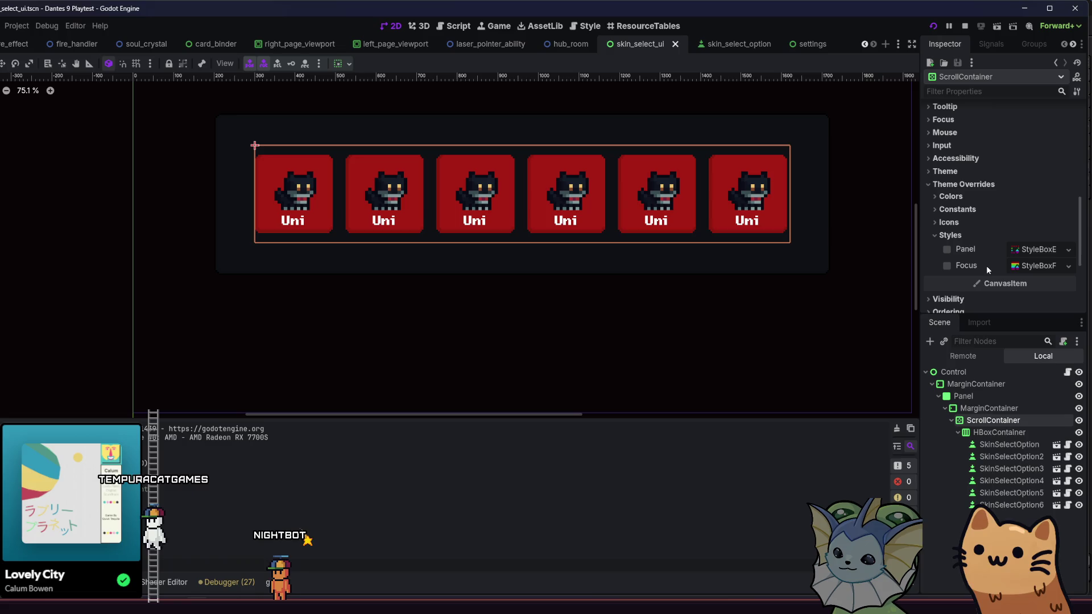
{"action": "left_click", "coordinate": [964, 233]}
{"action": "left_click", "coordinate": [963, 234]}
{"action": "left_click", "coordinate": [963, 234]}
{"action": "left_click", "coordinate": [961, 210]}
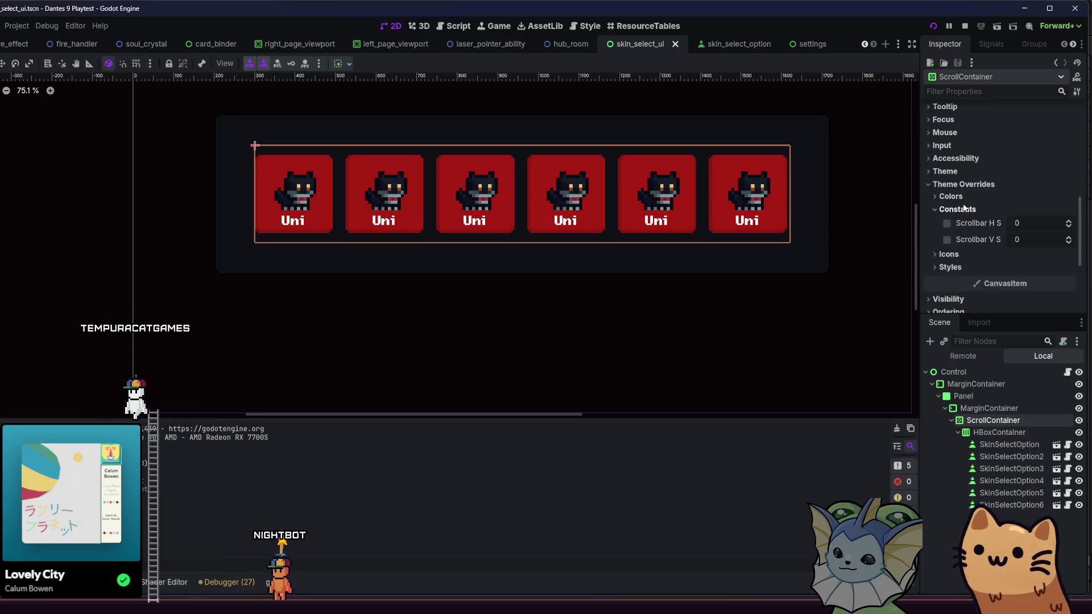
{"action": "left_click", "coordinate": [961, 210]}
{"action": "left_click", "coordinate": [967, 223]}
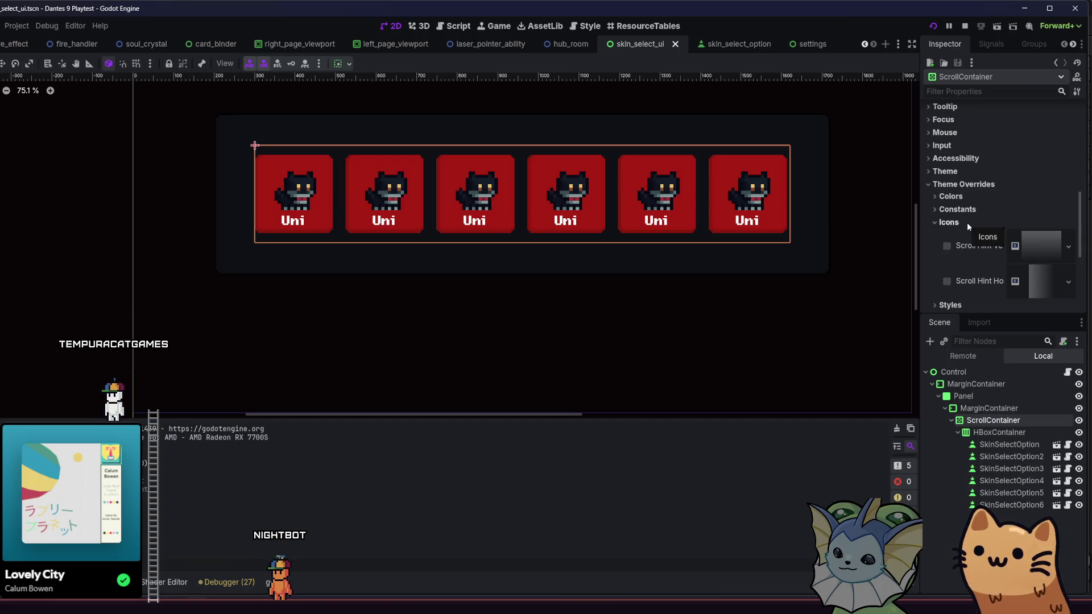
{"action": "left_click", "coordinate": [965, 223]}
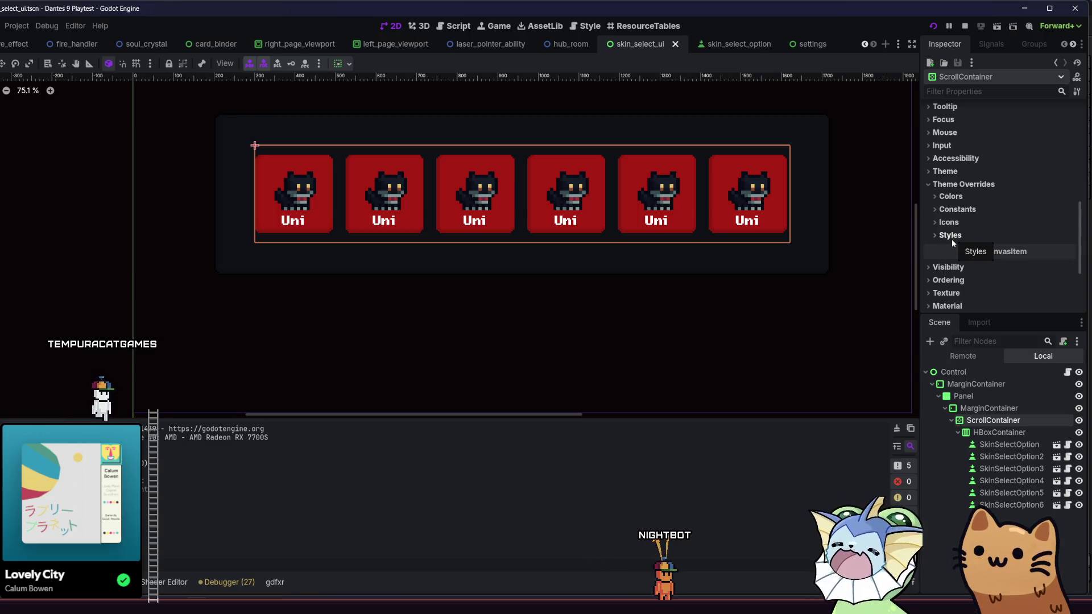
Check the ScrollContainer's Scrollbar and Scroll Hint settings
{"action": "scroll", "coordinate": [956, 244], "scroll_direction": "up", "scroll_amount": 5}
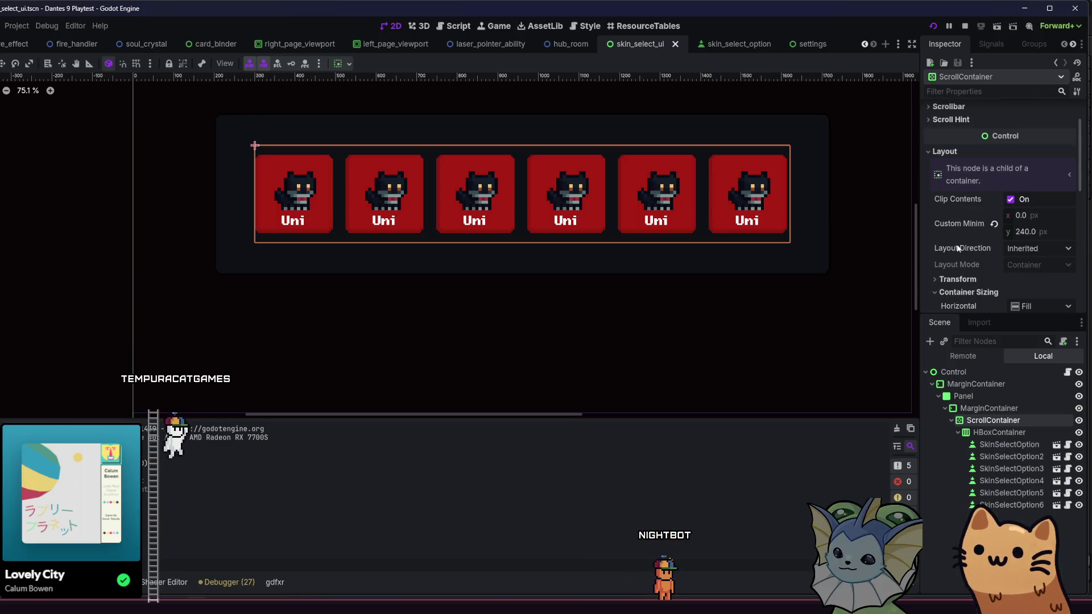
{"action": "scroll", "coordinate": [958, 248], "scroll_direction": "up", "scroll_amount": 2}
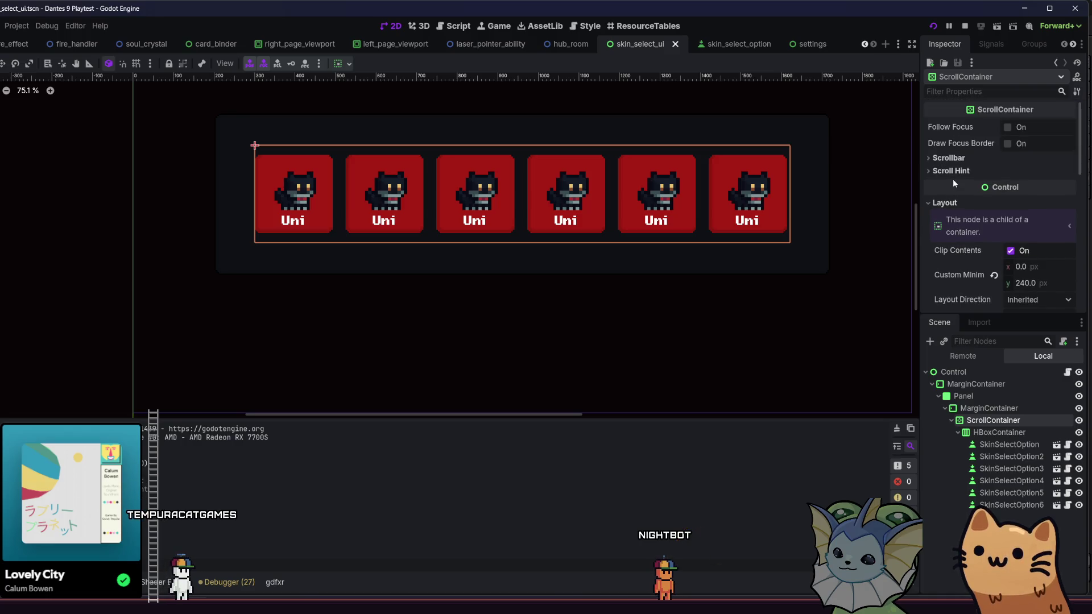
{"action": "left_click", "coordinate": [954, 158]}
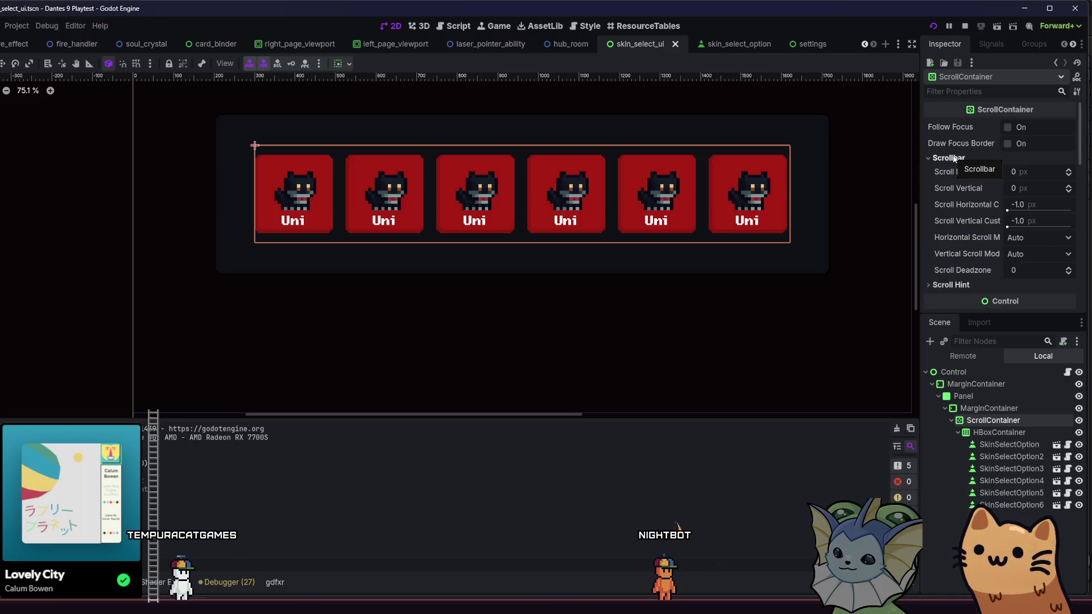
{"action": "left_click", "coordinate": [954, 158]}
{"action": "left_click", "coordinate": [954, 169]}
{"action": "left_click", "coordinate": [954, 169]}
{"action": "scroll", "coordinate": [954, 168], "scroll_direction": "down", "scroll_amount": 2}
{"action": "scroll", "coordinate": [955, 169], "scroll_direction": "down", "scroll_amount": 6}
Toggle the Theme, Constants and Icons sections, ending with the Styles overrides shown
{"action": "left_click", "coordinate": [957, 196]}
{"action": "left_click", "coordinate": [957, 197]}
{"action": "left_click", "coordinate": [963, 236]}
{"action": "left_click", "coordinate": [963, 236]}
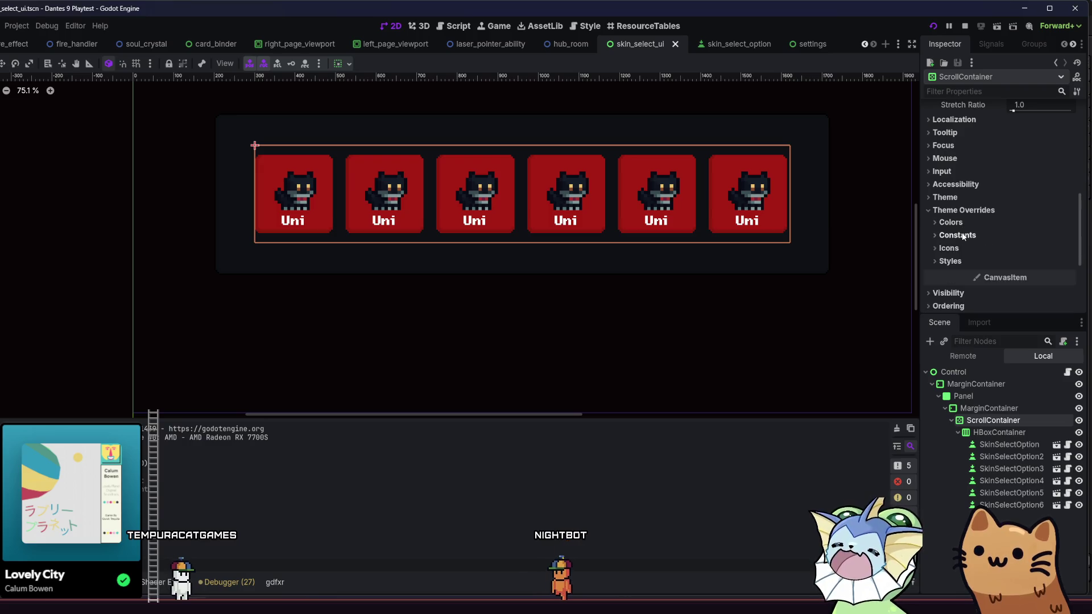
{"action": "left_click", "coordinate": [962, 236]}
{"action": "left_click", "coordinate": [962, 236]}
{"action": "left_click", "coordinate": [957, 248]}
{"action": "left_click", "coordinate": [957, 248]}
{"action": "left_click", "coordinate": [958, 248]}
{"action": "scroll", "coordinate": [955, 239], "scroll_direction": "down", "scroll_amount": 2}
{"action": "left_click", "coordinate": [953, 225]}
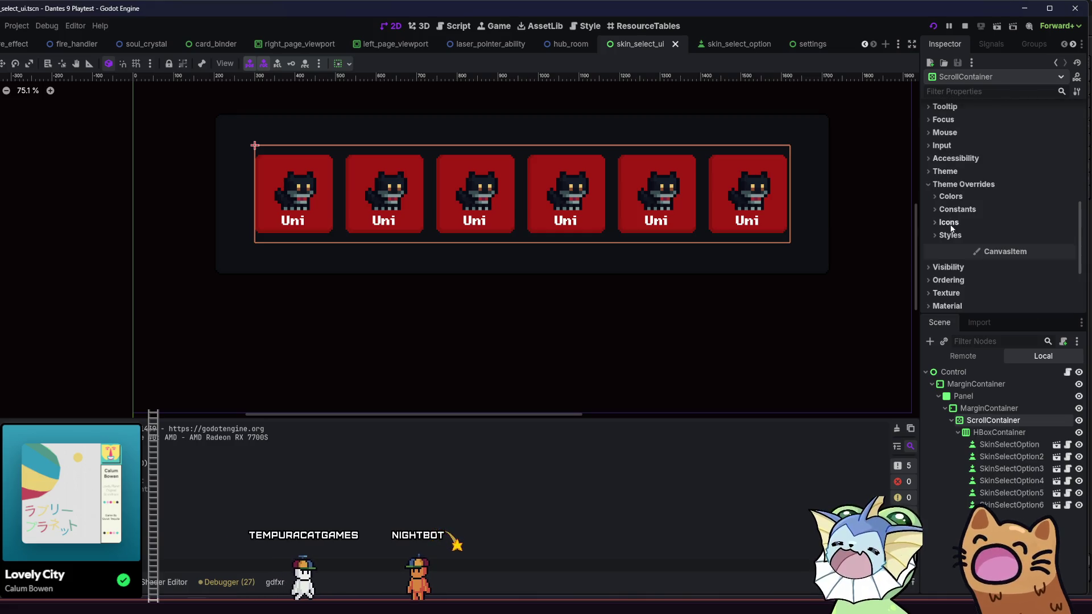
{"action": "left_click", "coordinate": [949, 235]}
{"action": "scroll", "coordinate": [951, 230], "scroll_direction": "down", "scroll_amount": 2}
Inspect the Panel and Focus StyleBox overrides, then collapse the Styles section
{"action": "left_click", "coordinate": [967, 198]}
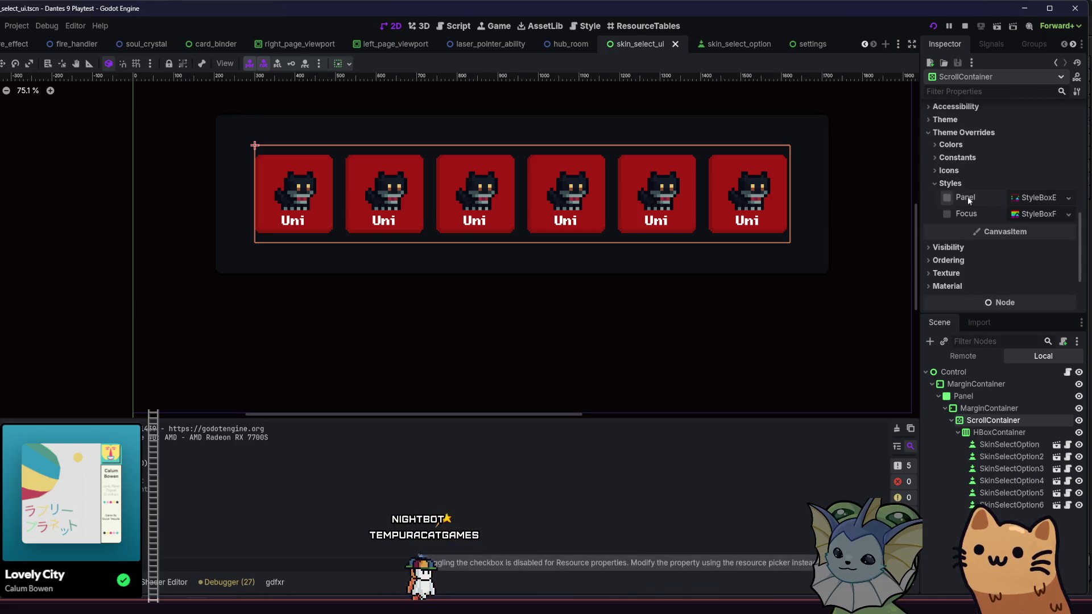
{"action": "left_click", "coordinate": [1011, 198]}
{"action": "scroll", "coordinate": [1020, 200], "scroll_direction": "down", "scroll_amount": 5}
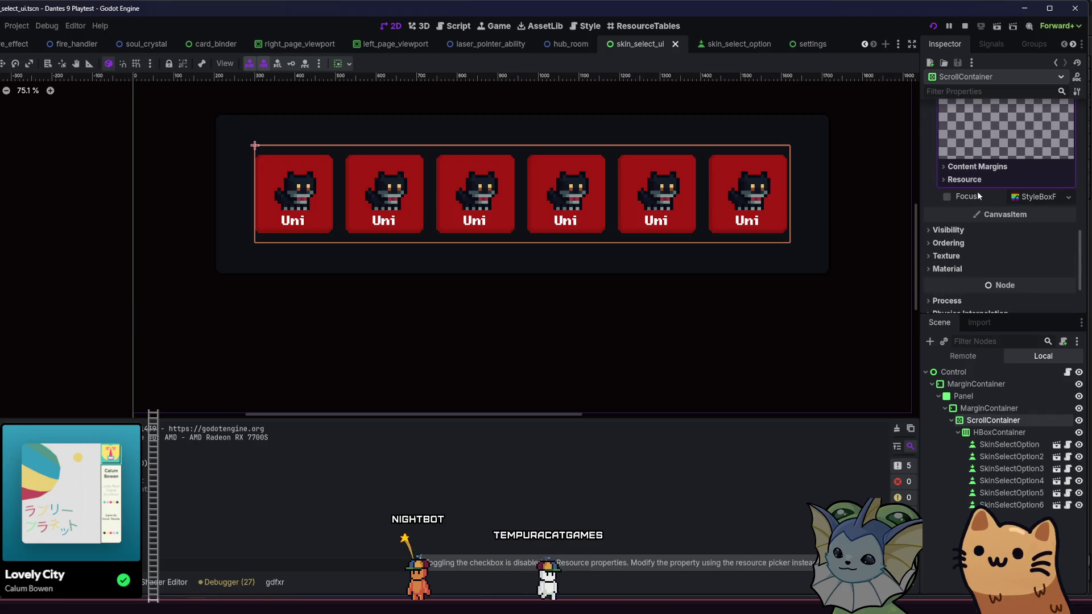
{"action": "scroll", "coordinate": [1001, 171], "scroll_direction": "up", "scroll_amount": 3}
{"action": "left_click", "coordinate": [1029, 150]}
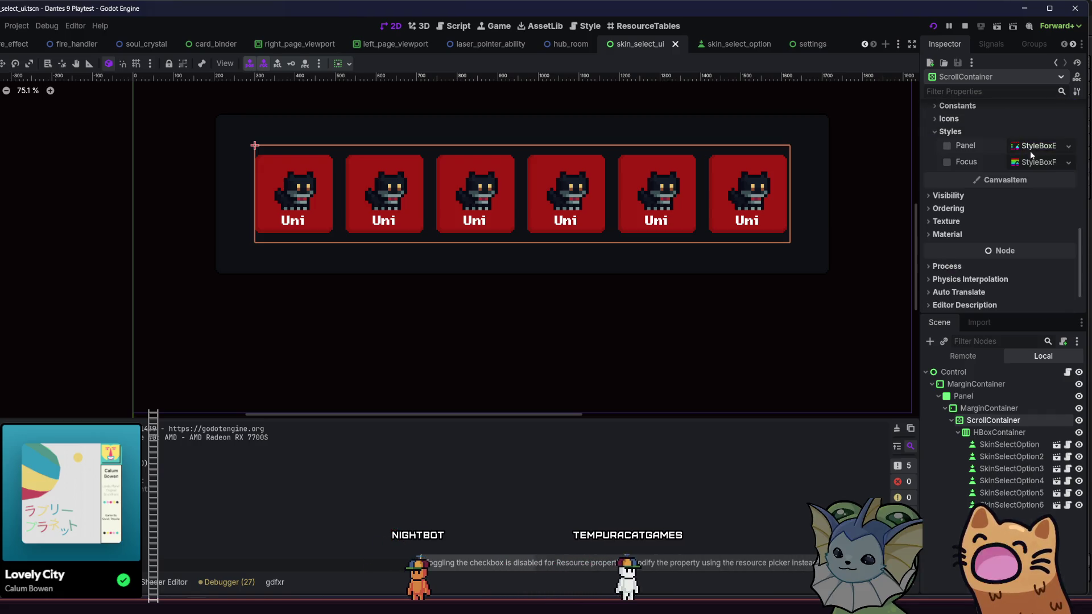
{"action": "left_click", "coordinate": [1030, 152]}
{"action": "scroll", "coordinate": [1028, 167], "scroll_direction": "down", "scroll_amount": 3}
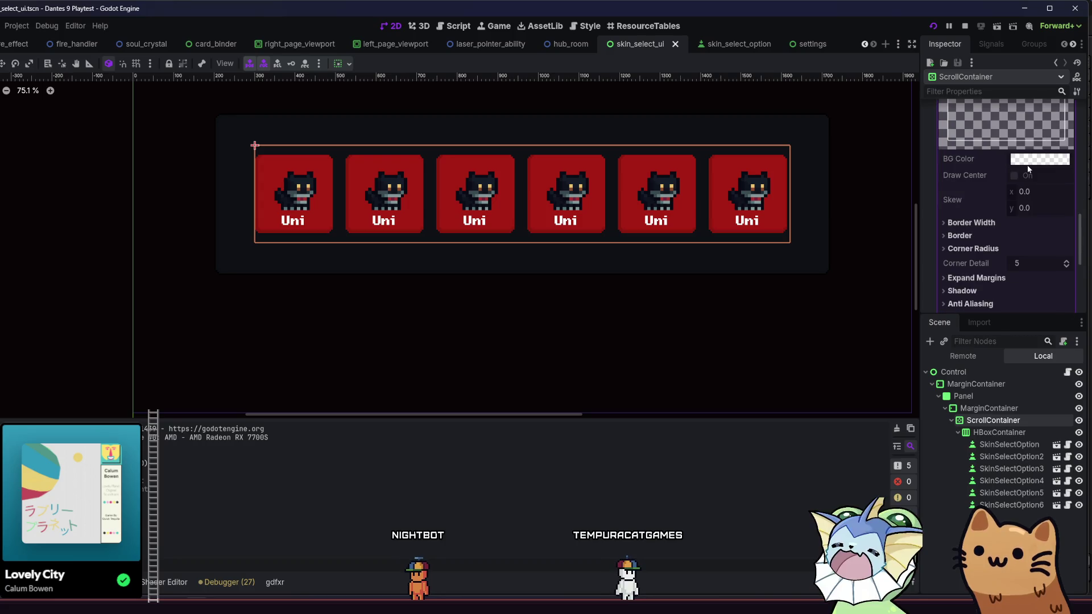
{"action": "scroll", "coordinate": [1026, 165], "scroll_direction": "down", "scroll_amount": 2}
{"action": "scroll", "coordinate": [1026, 166], "scroll_direction": "up", "scroll_amount": 5}
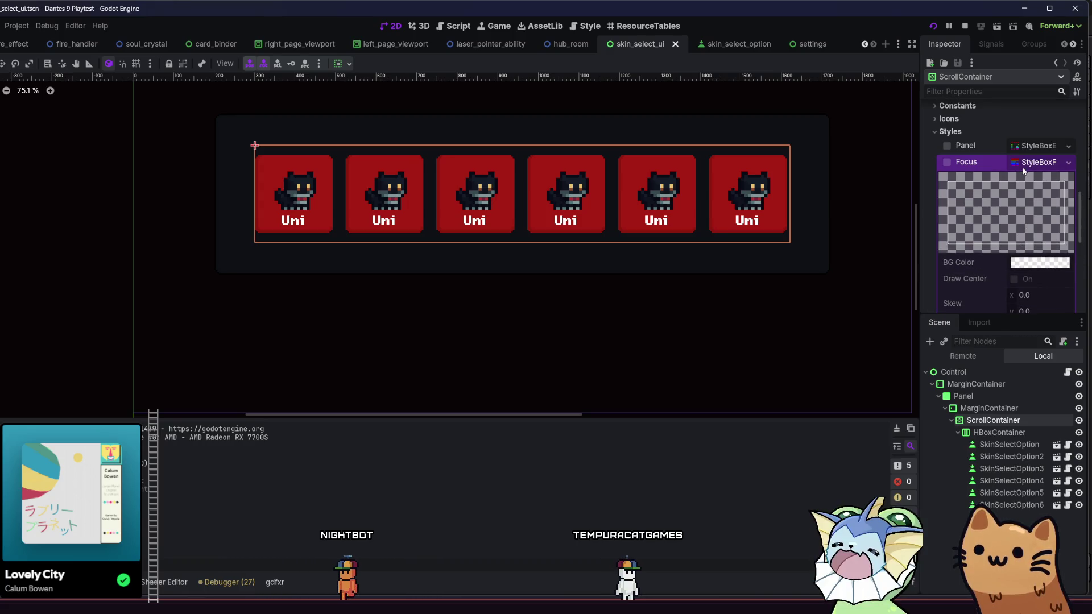
{"action": "left_click", "coordinate": [1023, 160]}
{"action": "left_click", "coordinate": [990, 131]}
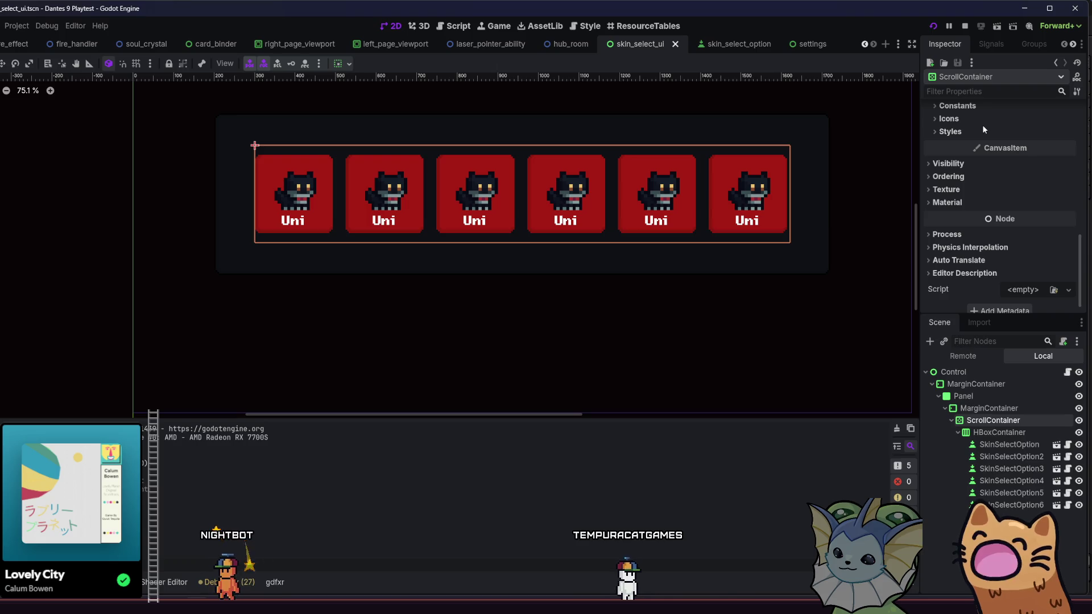
Inspect the vertical scroll hint texture override, then collapse the Constants and Icons sections
{"action": "left_click", "coordinate": [983, 120]}
{"action": "left_click", "coordinate": [947, 141]}
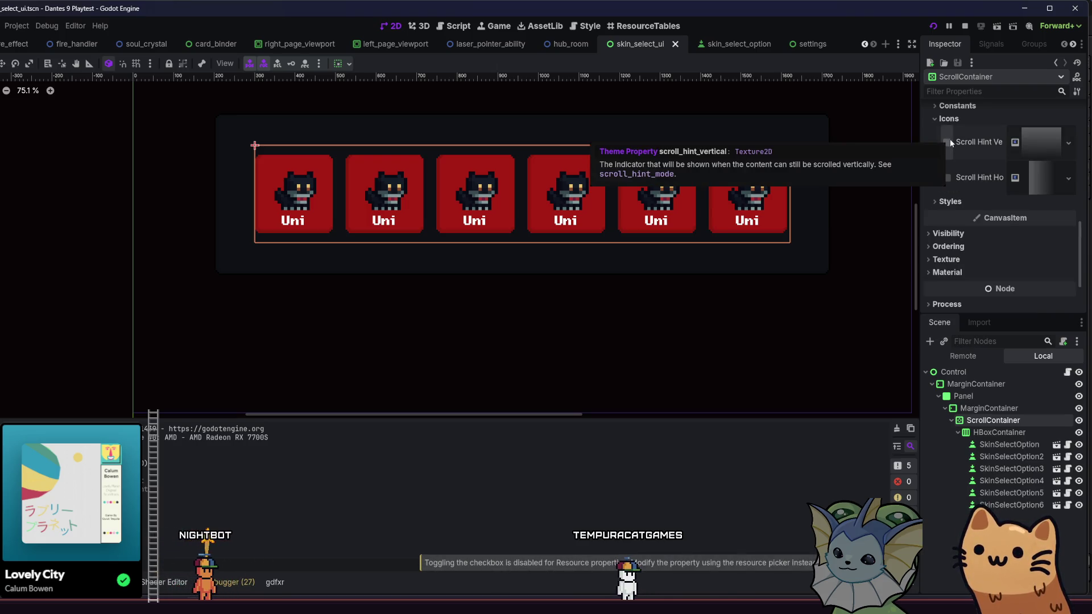
{"action": "left_click", "coordinate": [1019, 143]}
{"action": "scroll", "coordinate": [1018, 148], "scroll_direction": "down", "scroll_amount": 2}
{"action": "scroll", "coordinate": [1018, 148], "scroll_direction": "up", "scroll_amount": 2}
{"action": "left_click", "coordinate": [1018, 148]}
{"action": "scroll", "coordinate": [1018, 148], "scroll_direction": "up", "scroll_amount": 2}
{"action": "left_click", "coordinate": [1010, 160]}
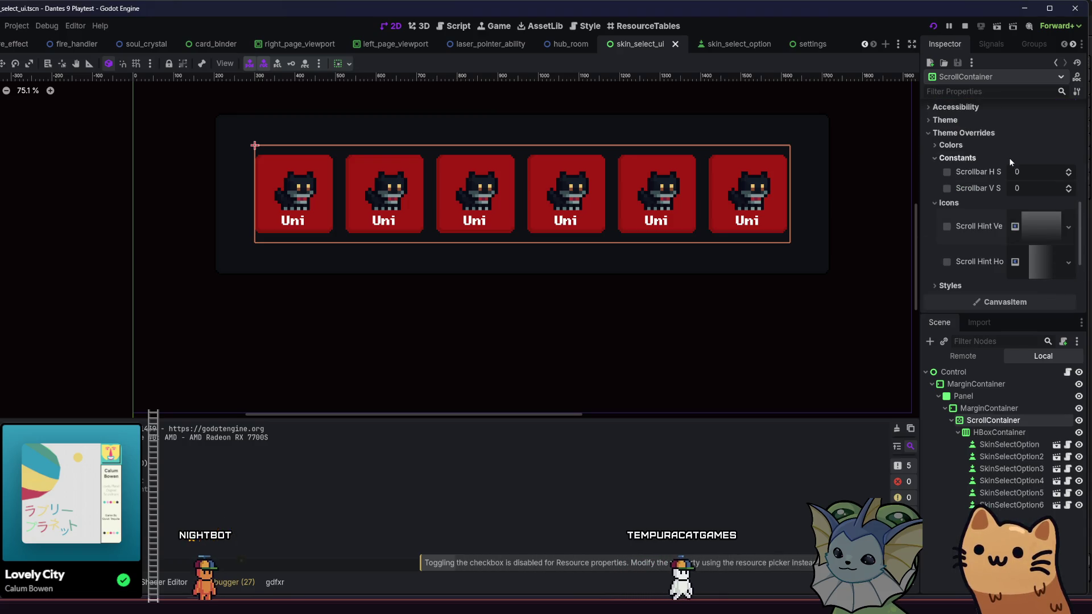
{"action": "left_click", "coordinate": [1009, 158]}
{"action": "left_click", "coordinate": [1005, 170]}
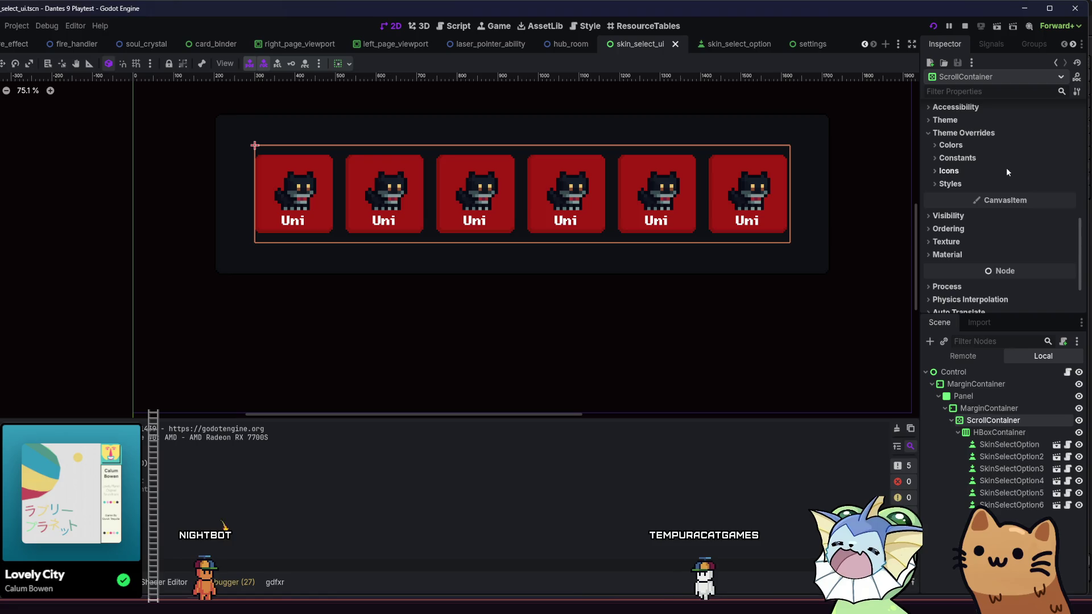
Expand the Theme section to show the empty Theme and Type Variation fields
{"action": "scroll", "coordinate": [1005, 170], "scroll_direction": "up", "scroll_amount": 2}
{"action": "scroll", "coordinate": [1006, 174], "scroll_direction": "up", "scroll_amount": 4}
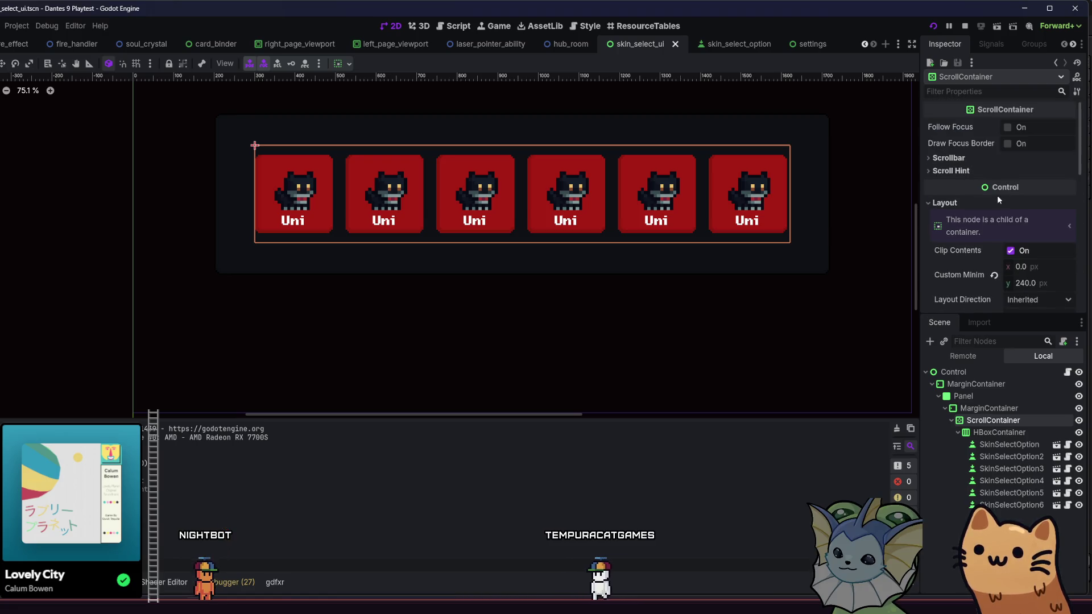
{"action": "scroll", "coordinate": [976, 294], "scroll_direction": "up", "scroll_amount": 2}
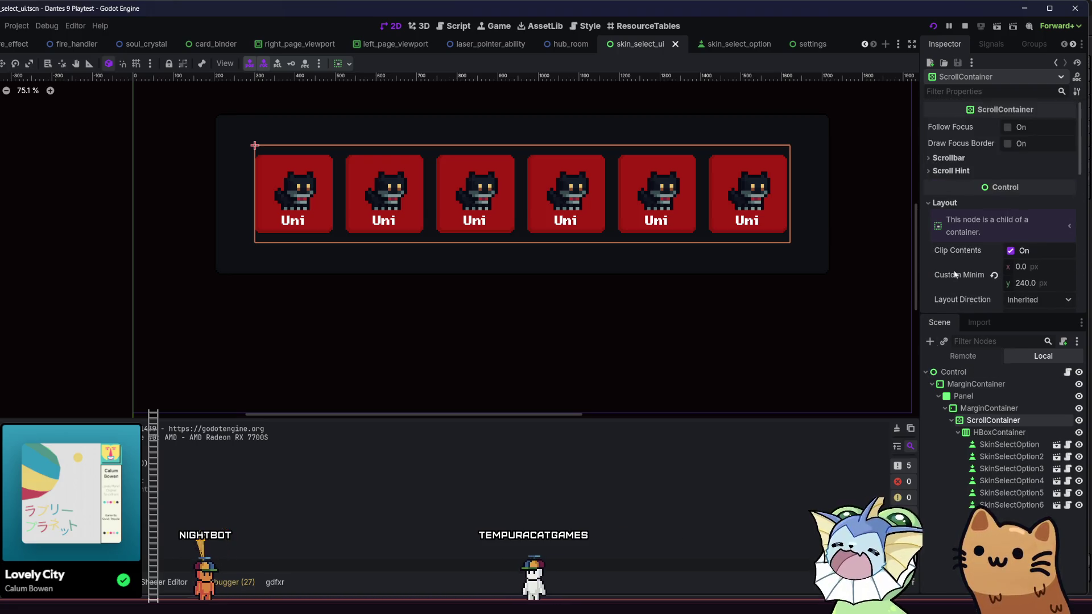
{"action": "left_click", "coordinate": [963, 158]}
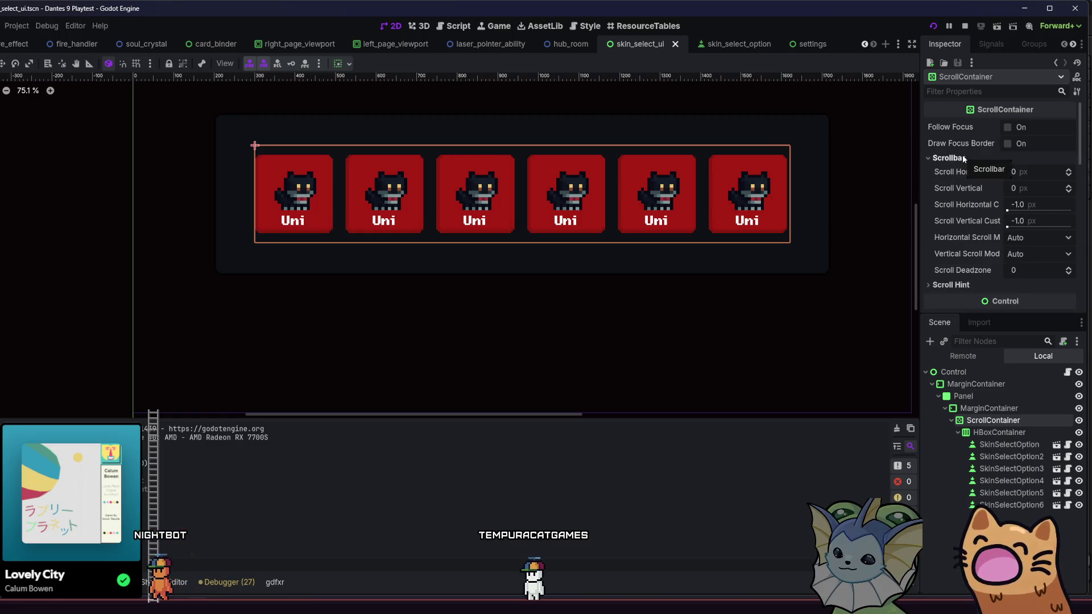
{"action": "left_click", "coordinate": [963, 158]}
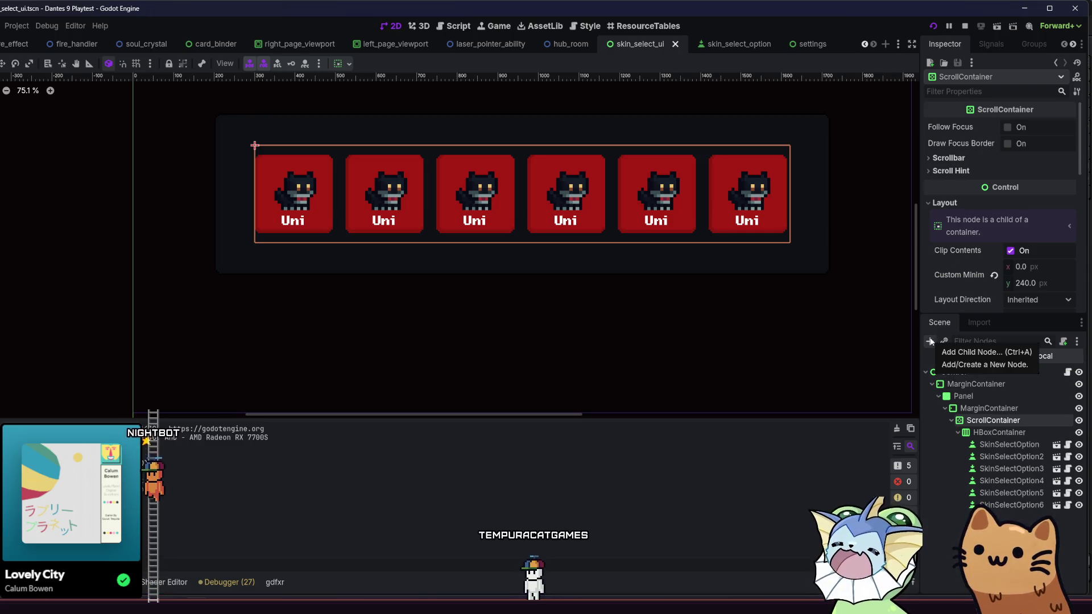
{"action": "scroll", "coordinate": [966, 224], "scroll_direction": "down", "scroll_amount": 5}
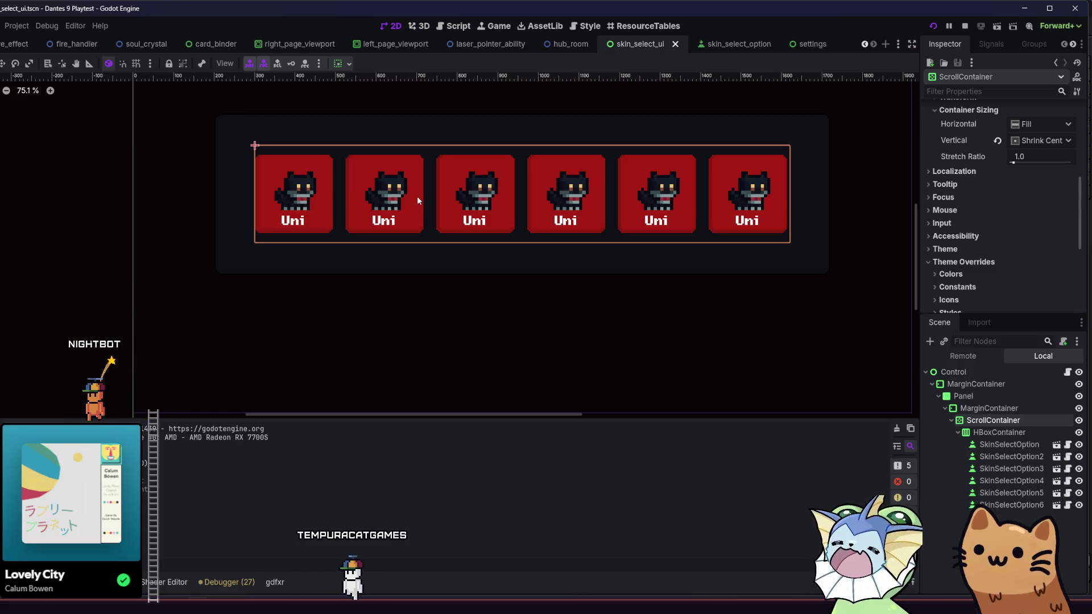
{"action": "left_click", "coordinate": [319, 65]}
{"action": "left_click", "coordinate": [321, 66]}
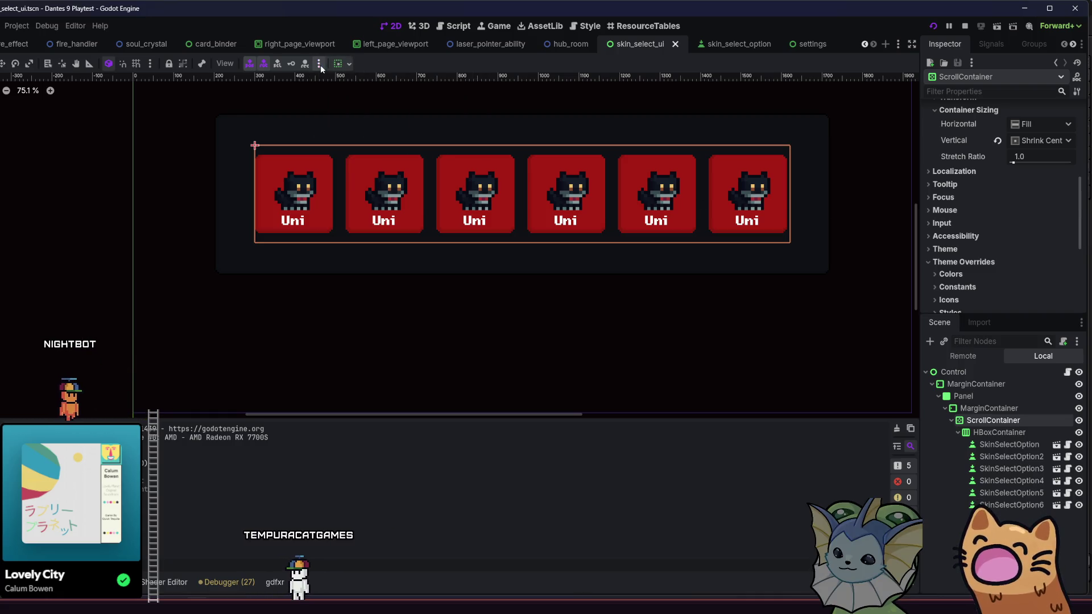
{"action": "left_click", "coordinate": [321, 67]}
{"action": "left_click", "coordinate": [338, 65]}
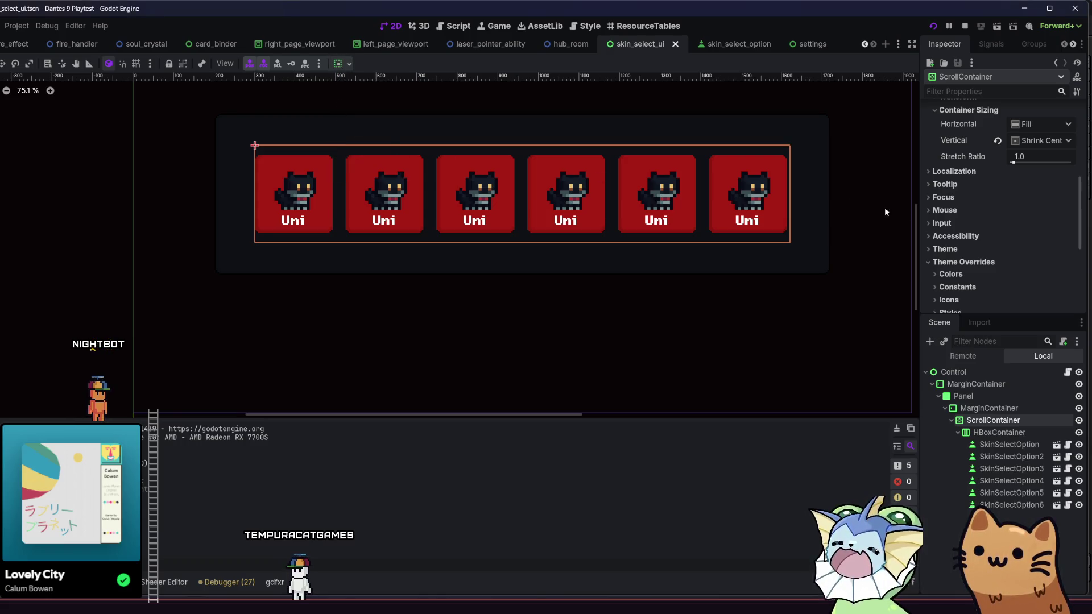
{"action": "scroll", "coordinate": [999, 232], "scroll_direction": "down", "scroll_amount": 2}
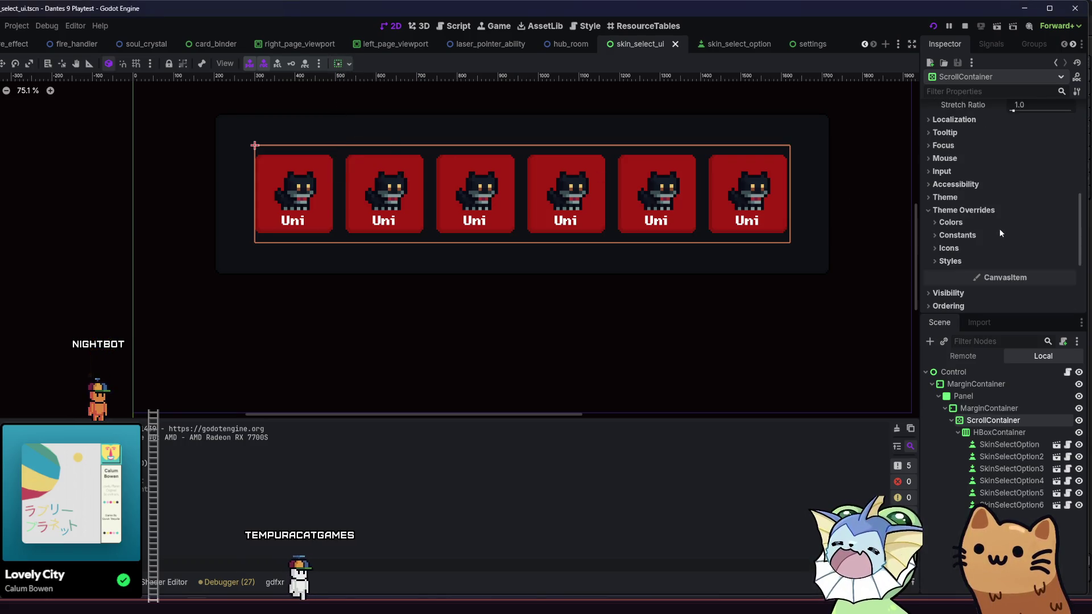
{"action": "left_click", "coordinate": [949, 199]}
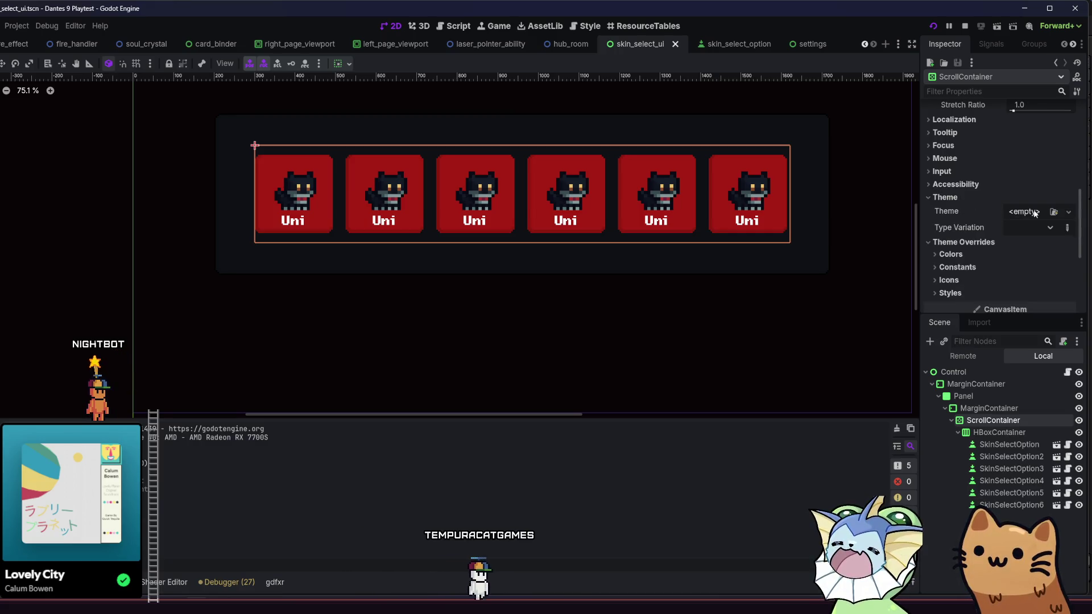
Quick-open inventory.tscn via an 'Inv' search, then close its tab
{"action": "key", "text": "shift+alt+o"}
{"action": "type", "text": "Inv"}
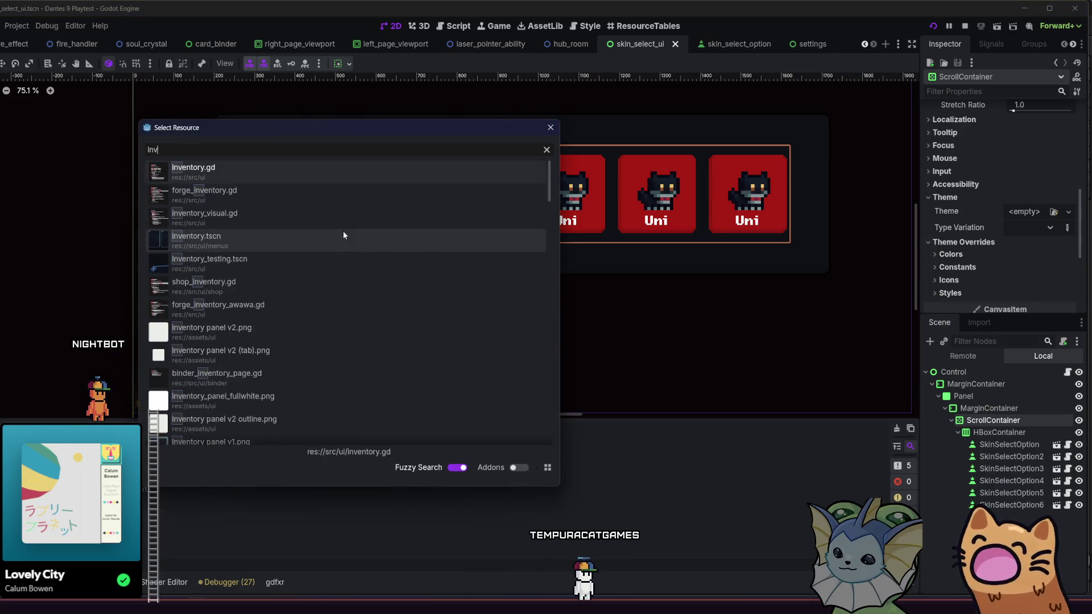
{"action": "double_click", "coordinate": [310, 237]}
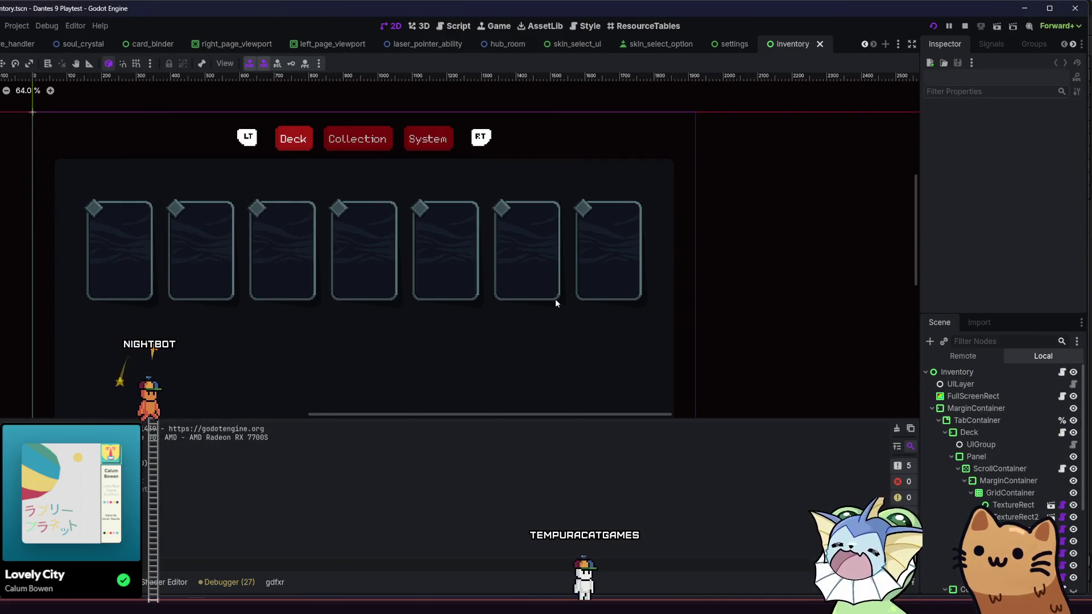
{"action": "left_click", "coordinate": [819, 45]}
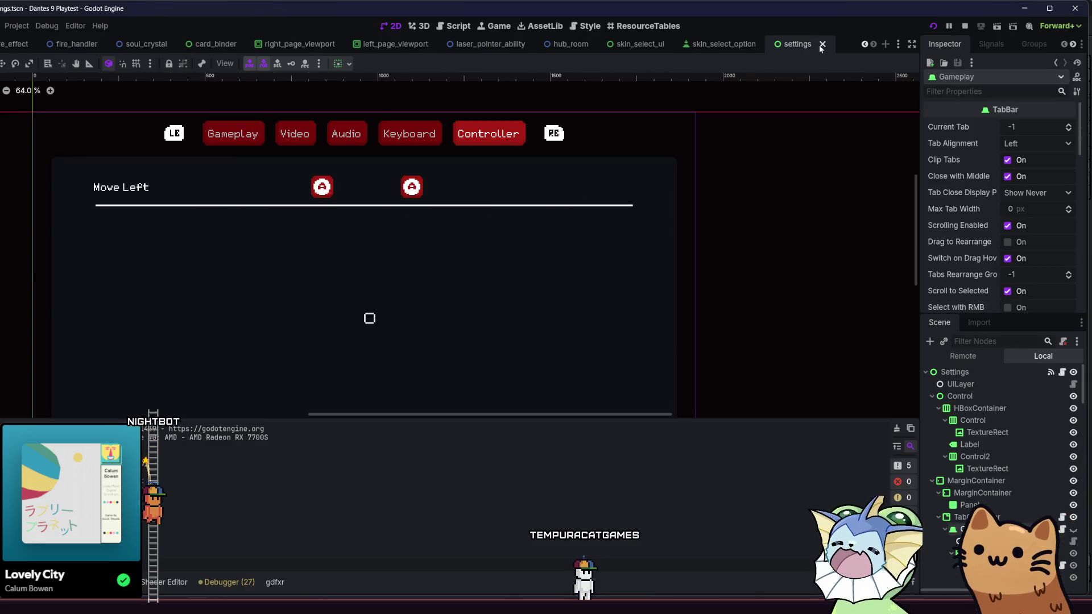
Search 'Inventor' in Quick Open and open inventory_theme.tres
{"action": "key", "text": "alt+shift+o"}
{"action": "type", "text": "In"}
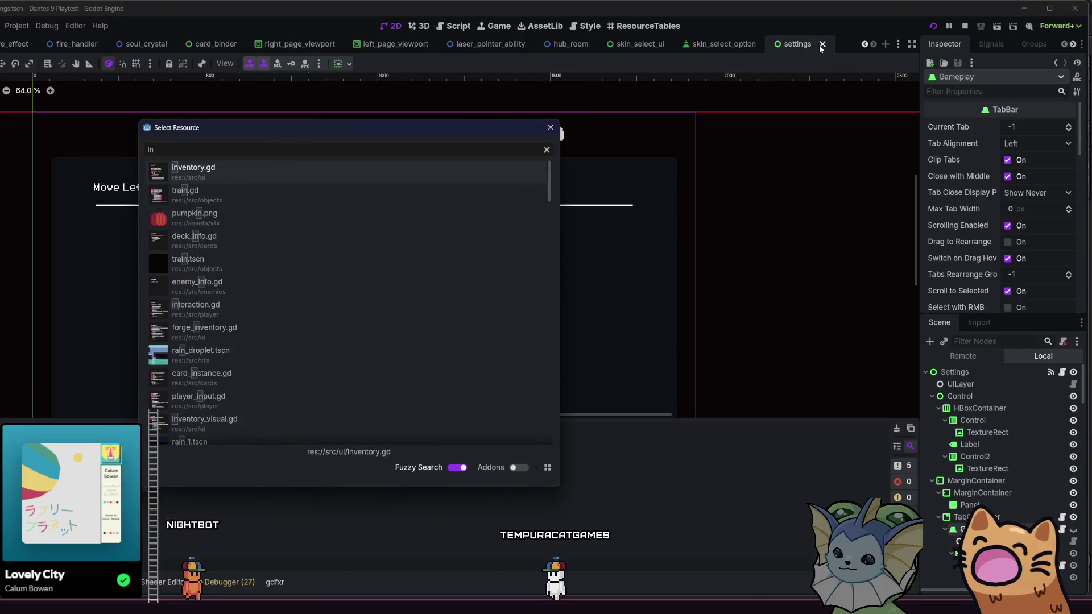
{"action": "type", "text": "ventor"}
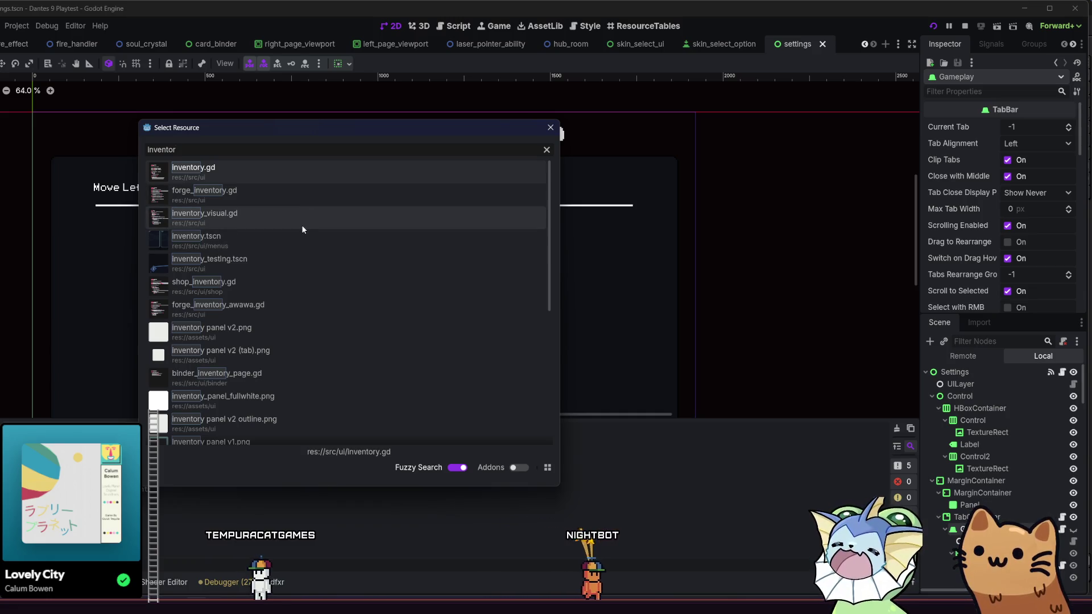
{"action": "scroll", "coordinate": [302, 228], "scroll_direction": "down", "scroll_amount": 1}
{"action": "scroll", "coordinate": [300, 227], "scroll_direction": "down", "scroll_amount": 1}
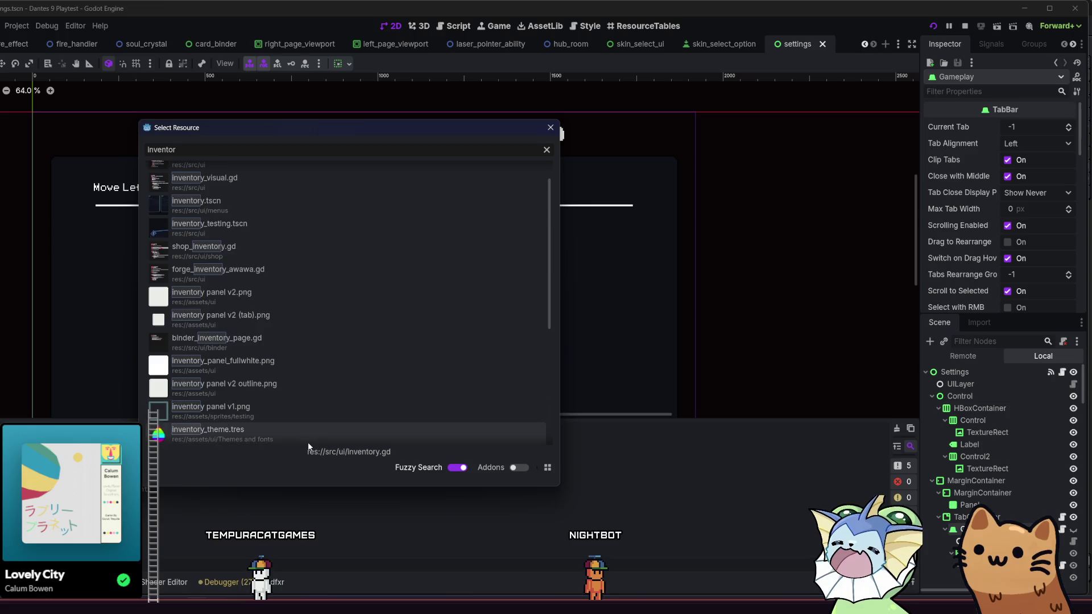
{"action": "double_click", "coordinate": [311, 401]}
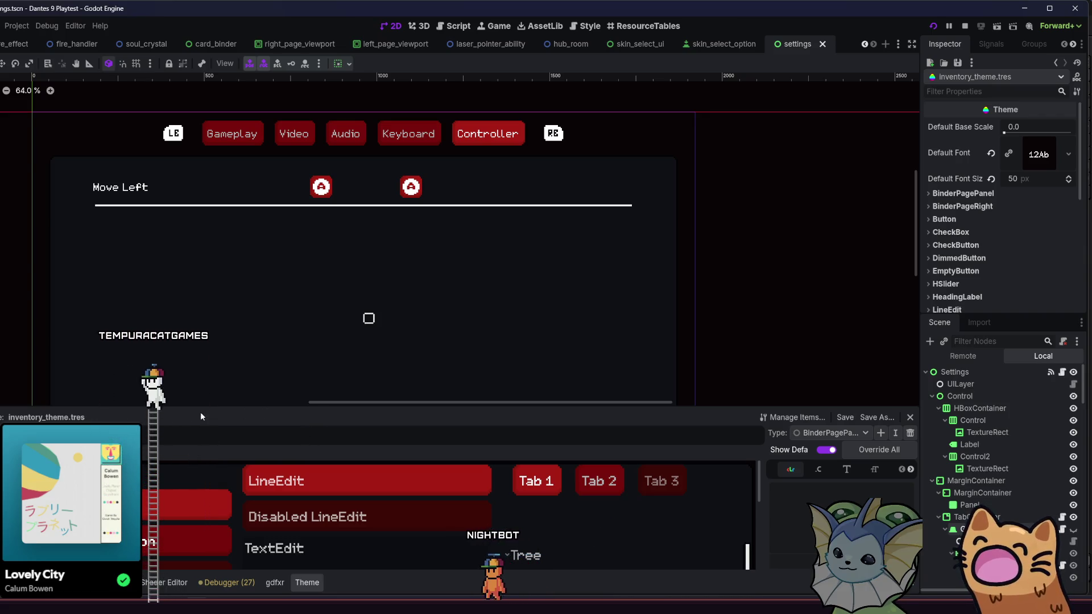
Enlarge the theme editor preview, browse the existing item types, and start adding a type
{"action": "mouse_move", "coordinate": [202, 406]}
{"action": "left_mouse_down"}
{"action": "mouse_move", "coordinate": [222, 326]}
{"action": "mouse_move", "coordinate": [227, 220]}
{"action": "left_mouse_up"}
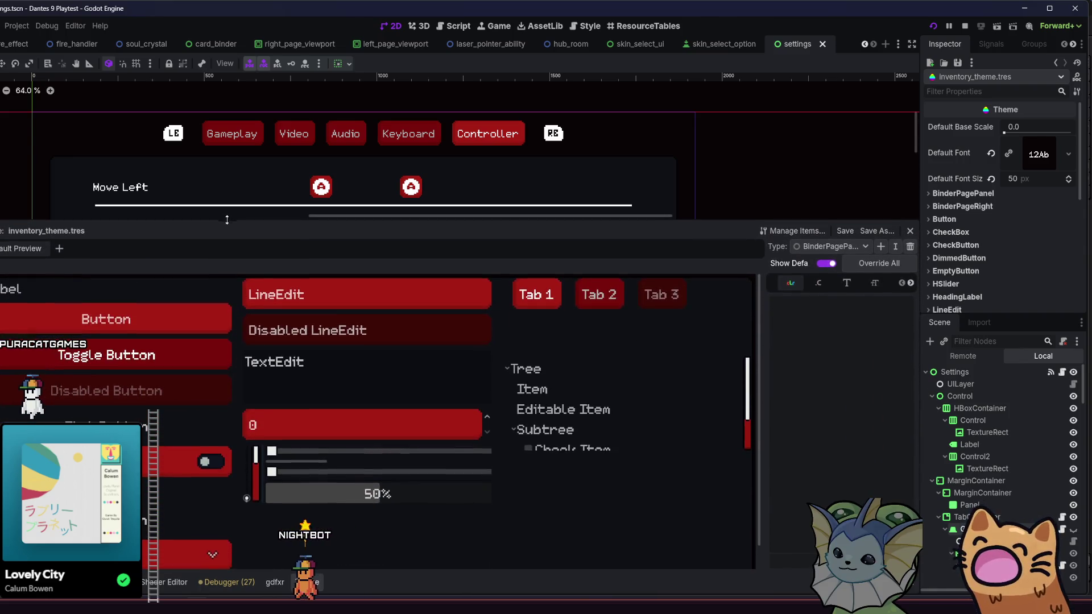
{"action": "scroll", "coordinate": [364, 341], "scroll_direction": "down", "scroll_amount": 1}
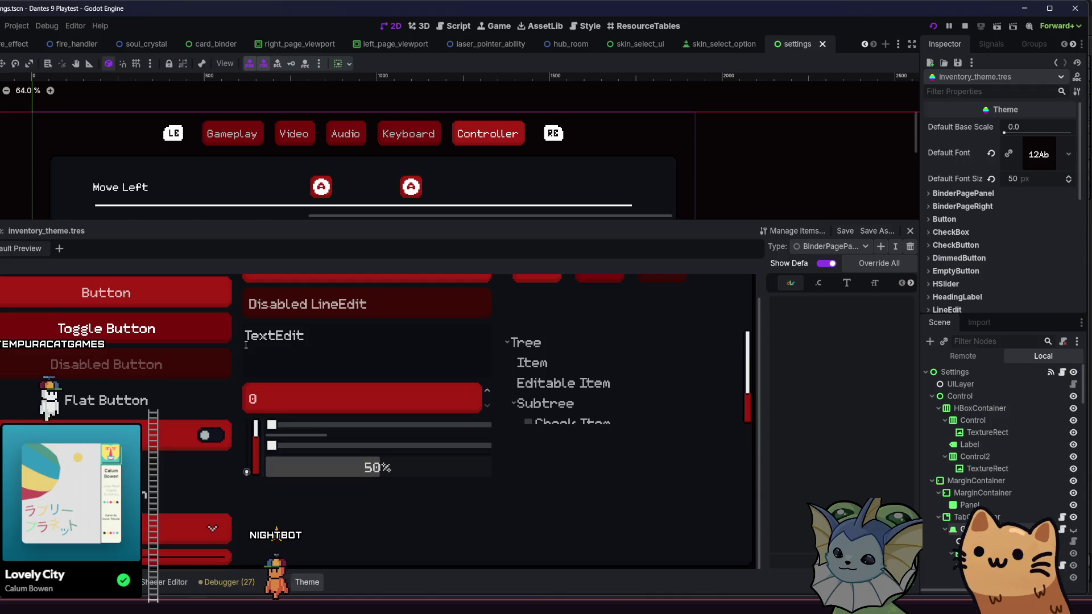
{"action": "left_click", "coordinate": [807, 249]}
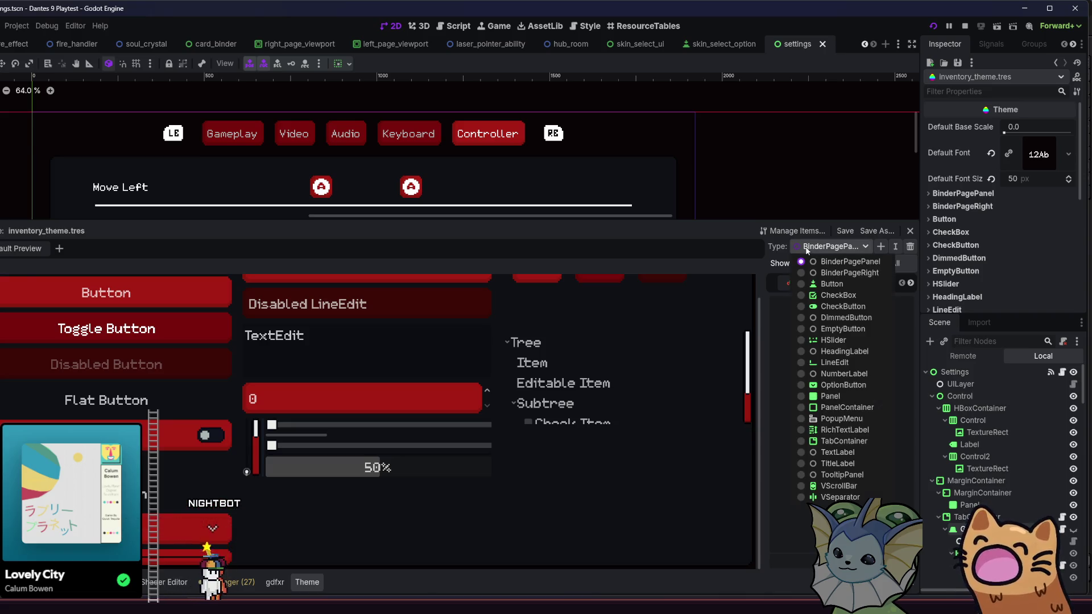
{"action": "left_click", "coordinate": [807, 250]}
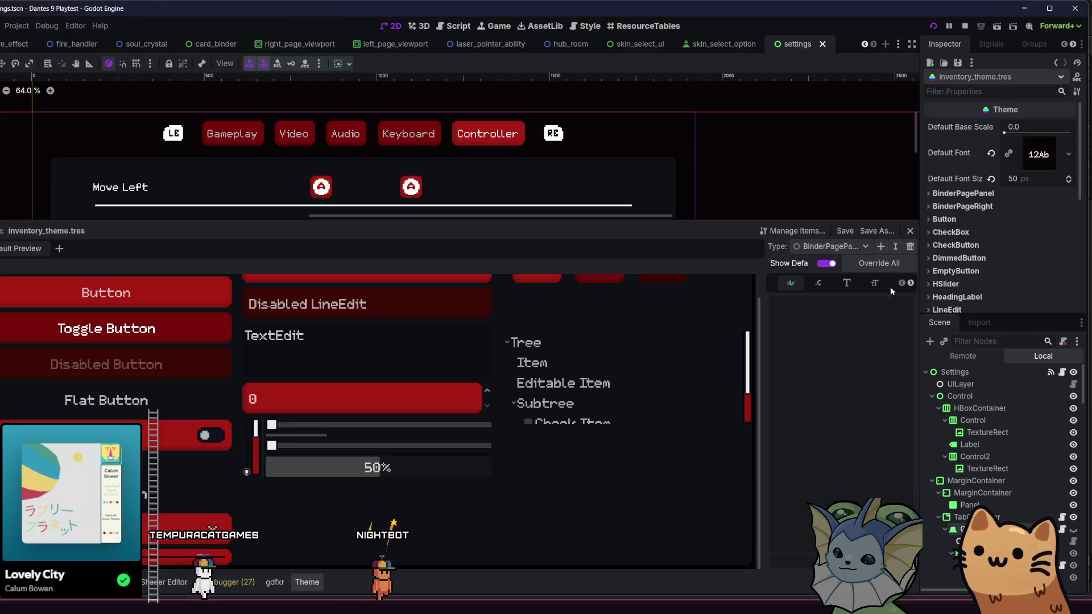
{"action": "left_click", "coordinate": [880, 247]}
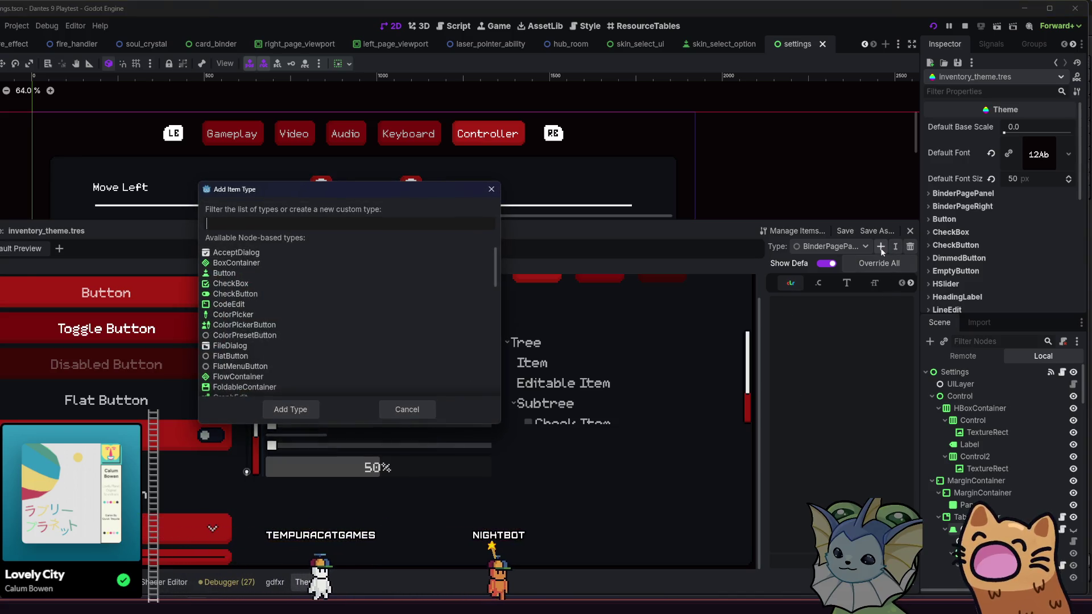
Add the HScrollBar type to inventory_theme.tres
{"action": "scroll", "coordinate": [313, 265], "scroll_direction": "down", "scroll_amount": 5}
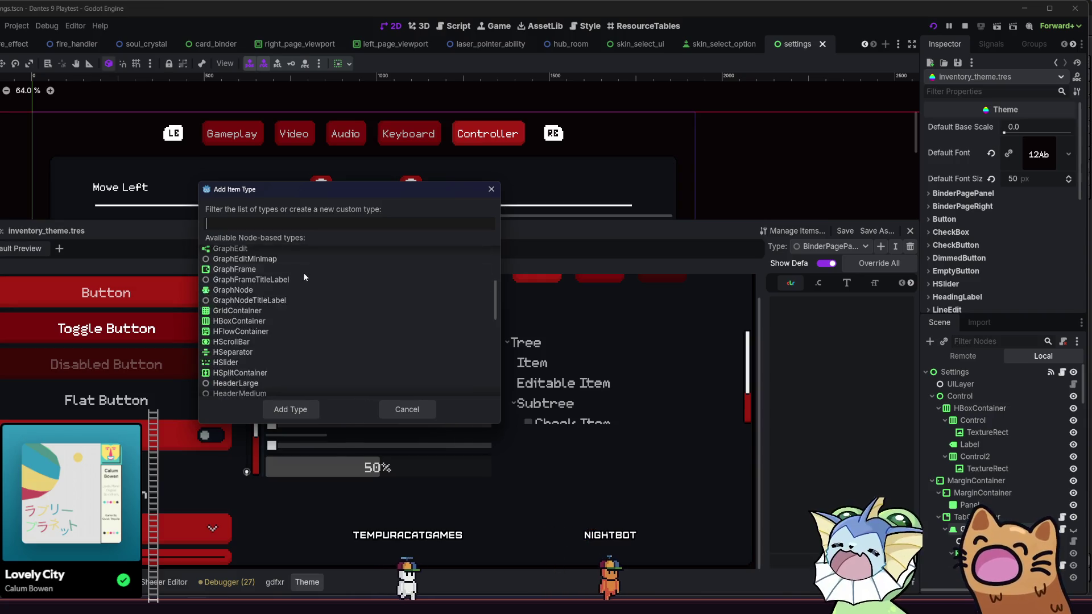
{"action": "scroll", "coordinate": [312, 282], "scroll_direction": "down", "scroll_amount": 5}
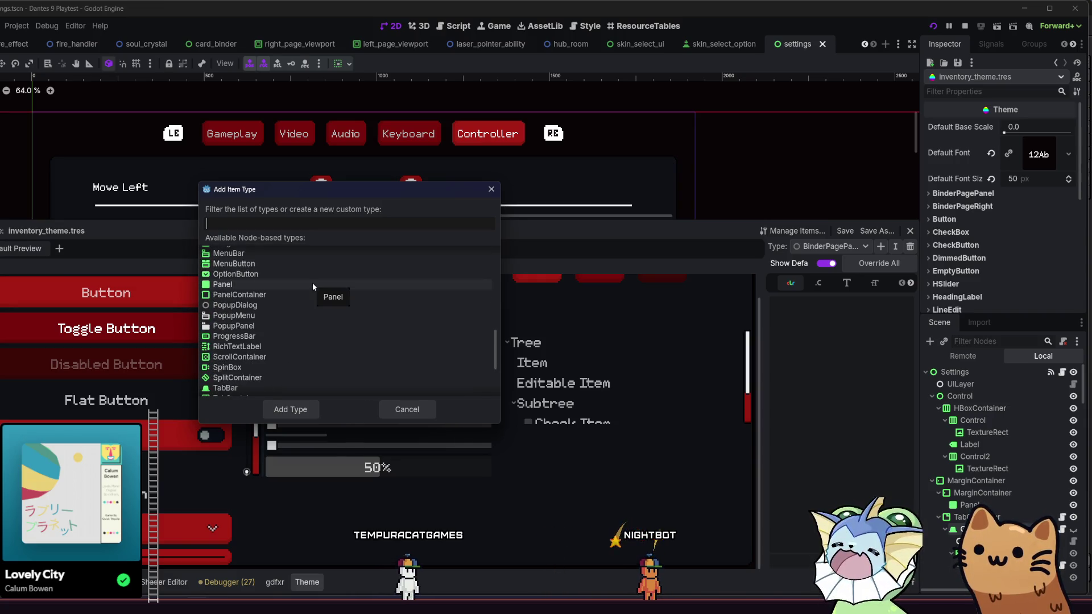
{"action": "type", "text": "hsli"}
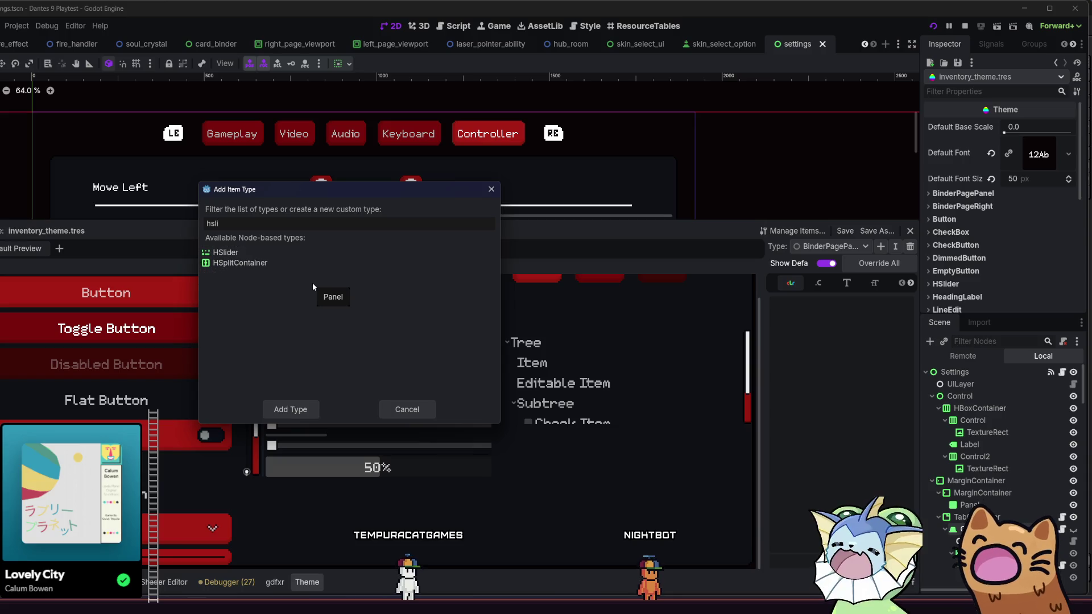
{"action": "key", "text": "BackSpace"}
{"action": "key", "text": "BackSpace"}
{"action": "type", "text": "c"}
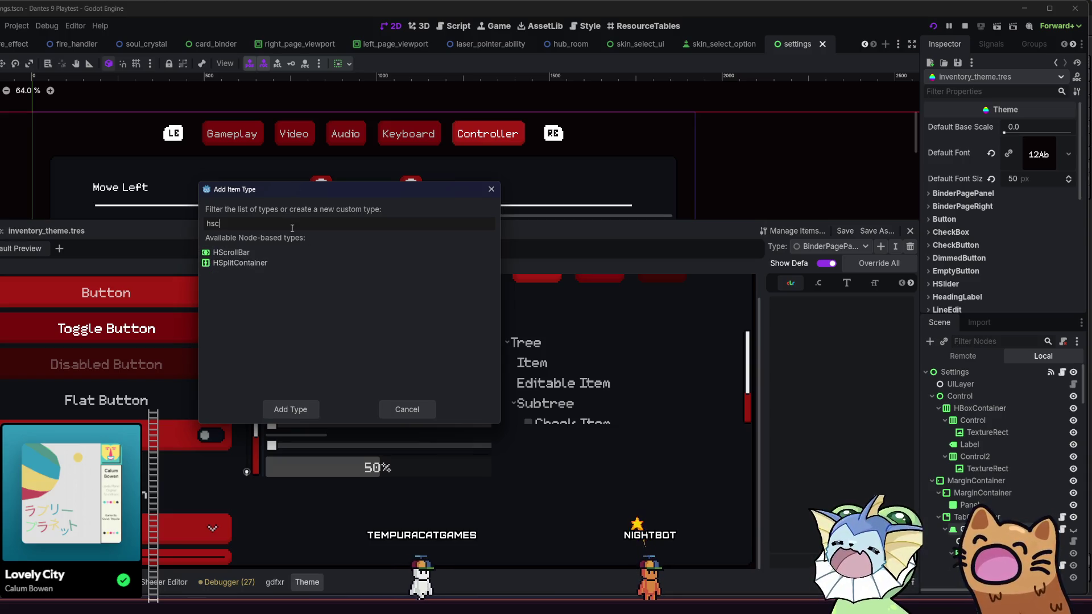
{"action": "left_click", "coordinate": [272, 253]}
{"action": "key", "text": "Return"}
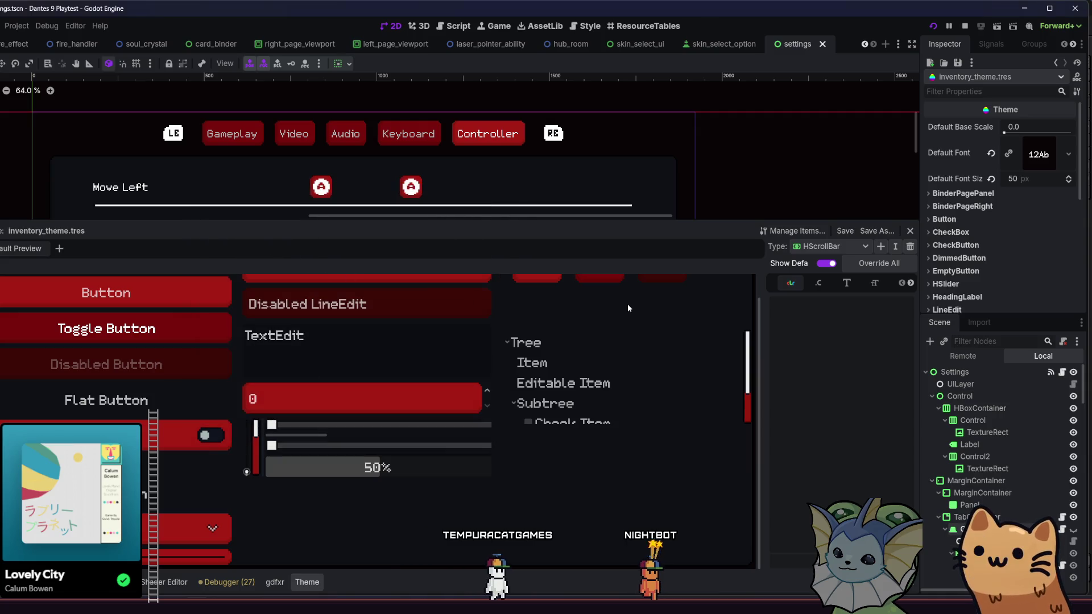
Show the HScrollBar style boxes and add a grabber style override
{"action": "scroll", "coordinate": [613, 352], "scroll_direction": "up", "scroll_amount": 1}
{"action": "scroll", "coordinate": [609, 352], "scroll_direction": "down", "scroll_amount": 2}
{"action": "scroll", "coordinate": [606, 348], "scroll_direction": "up", "scroll_amount": 2}
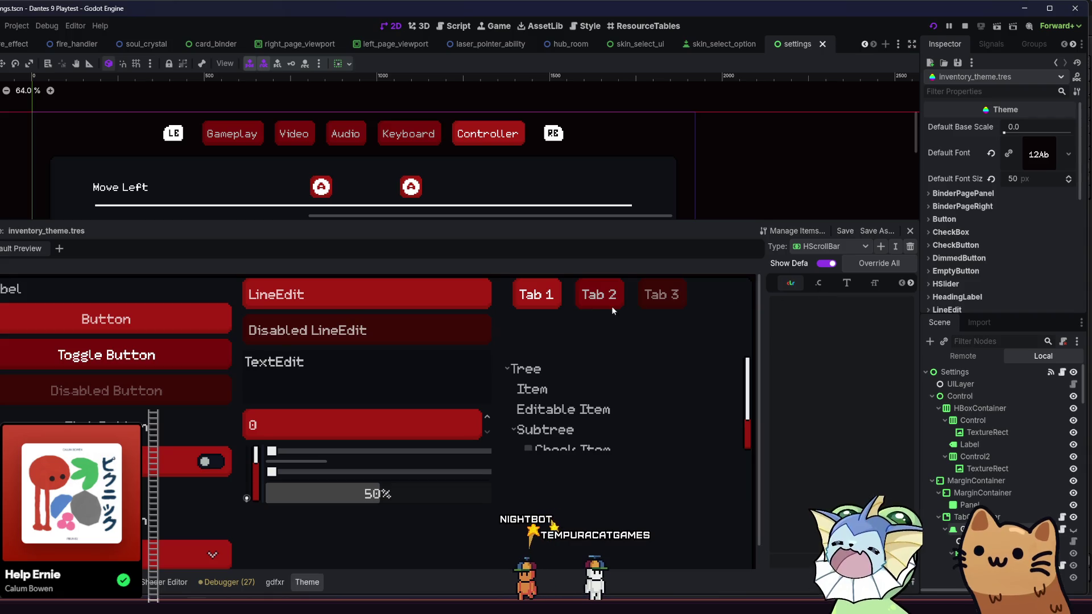
{"action": "left_click", "coordinate": [849, 285]}
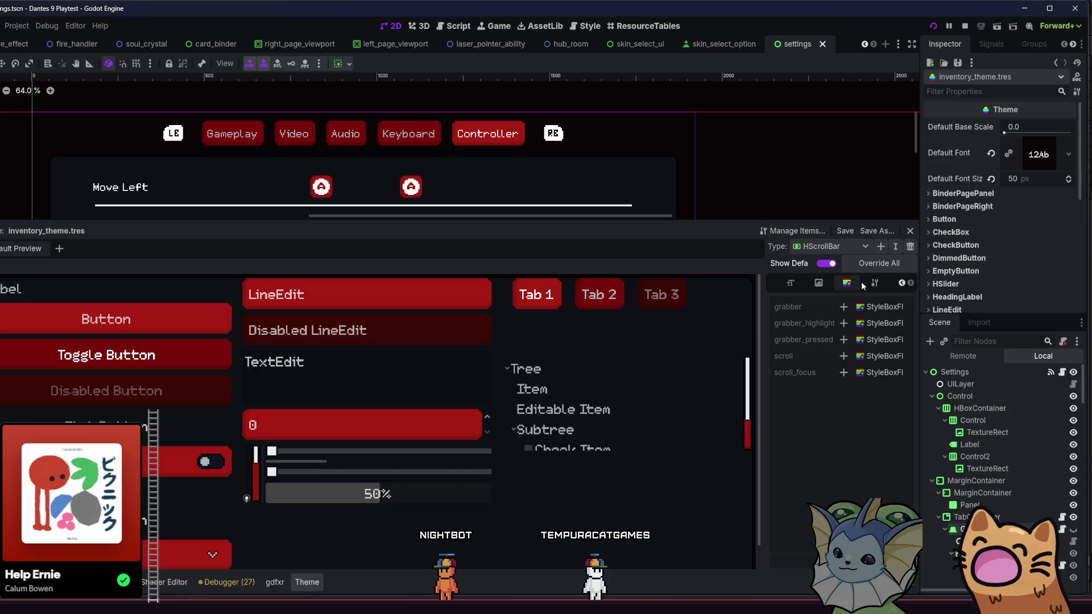
{"action": "left_click", "coordinate": [840, 308]}
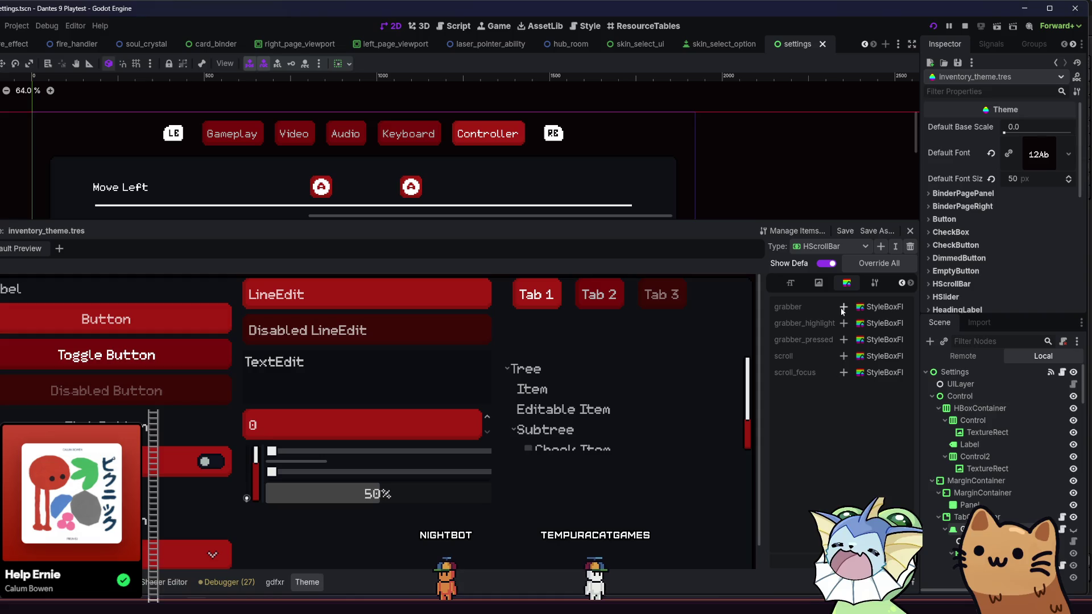
{"action": "left_click", "coordinate": [863, 309]}
{"action": "left_click", "coordinate": [775, 378]}
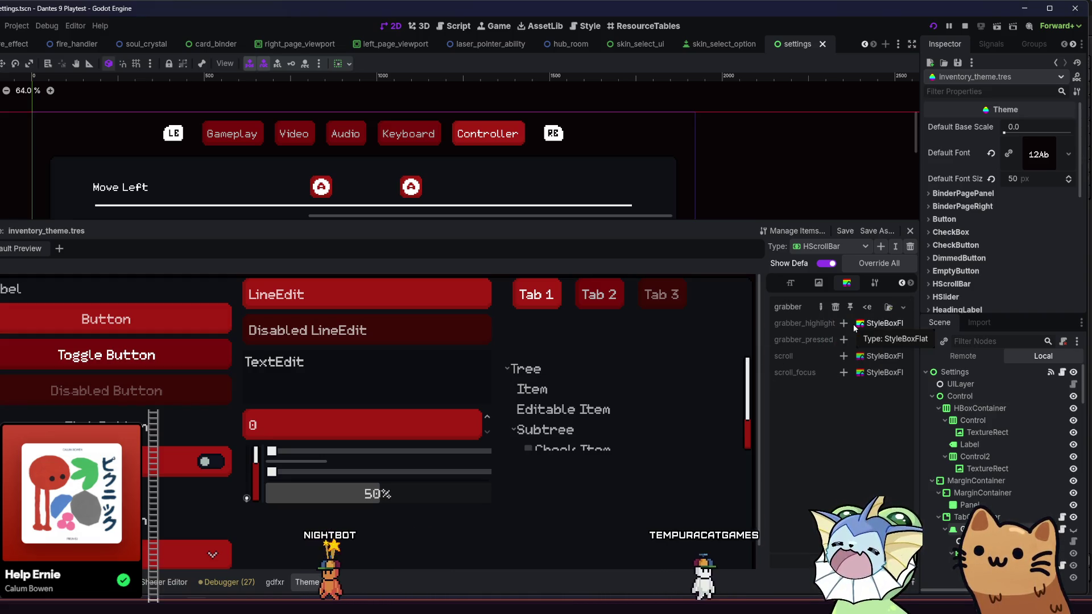
Expand VScrollBar's styles and drag its texture style onto the HScrollBar grabber
{"action": "scroll", "coordinate": [989, 228], "scroll_direction": "down", "scroll_amount": 5}
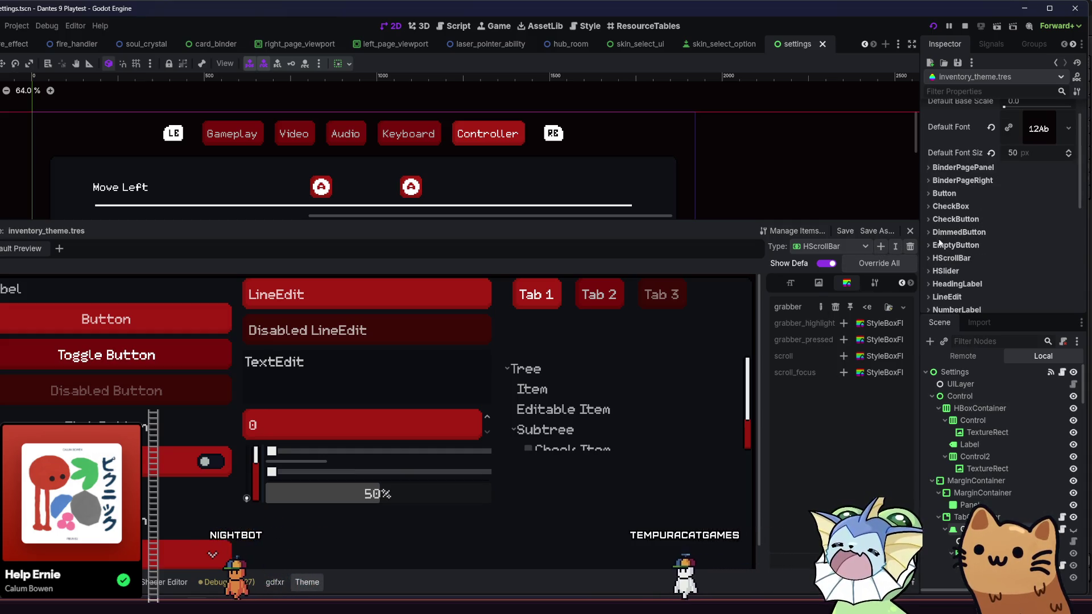
{"action": "scroll", "coordinate": [981, 250], "scroll_direction": "down", "scroll_amount": 3}
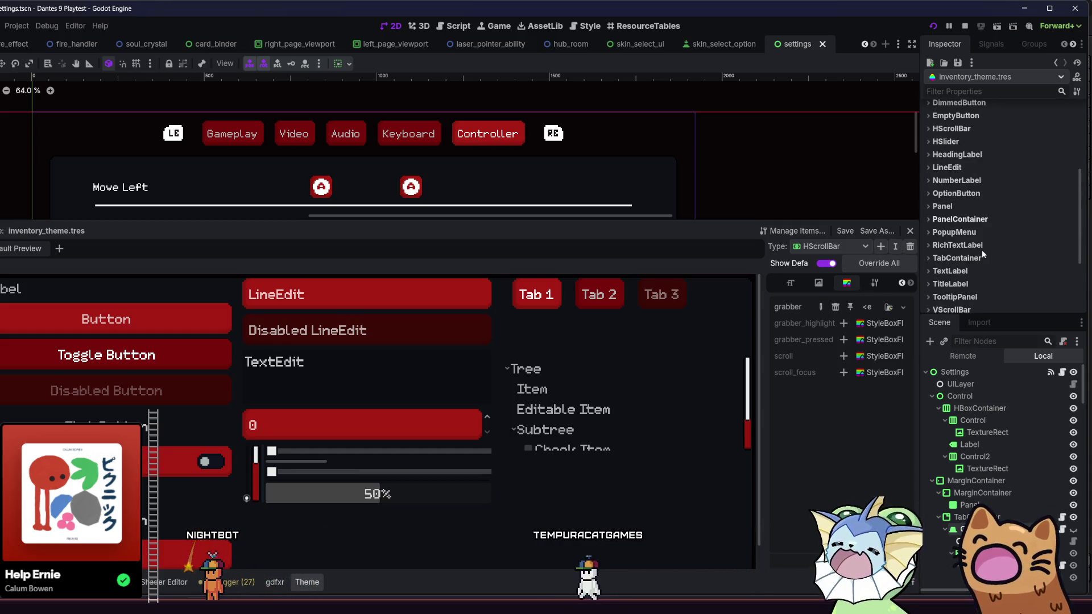
{"action": "scroll", "coordinate": [971, 282], "scroll_direction": "down", "scroll_amount": 2}
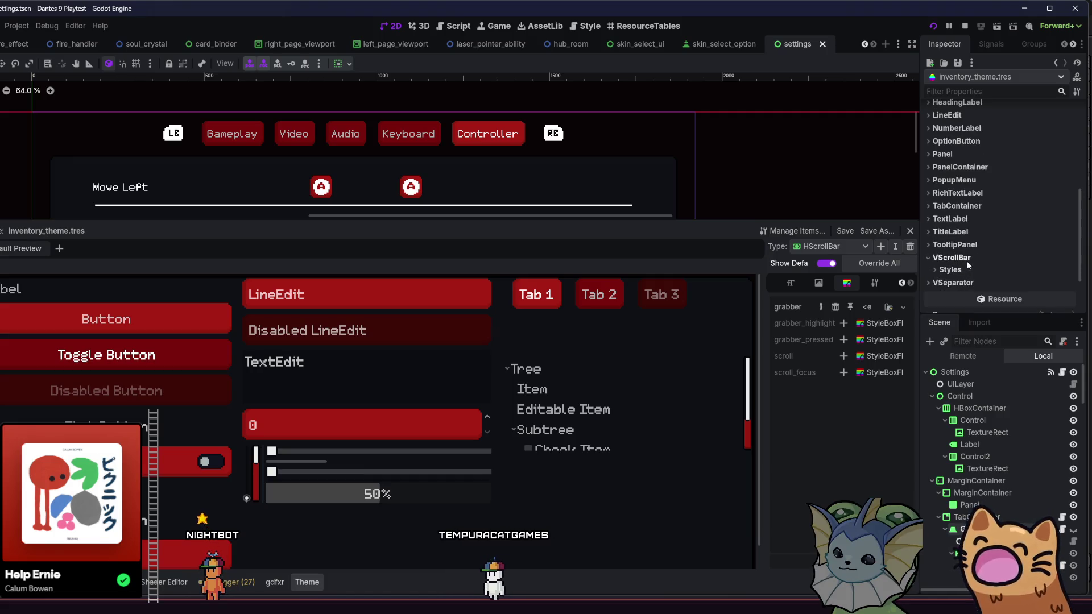
{"action": "left_click", "coordinate": [967, 260]}
{"action": "scroll", "coordinate": [961, 267], "scroll_direction": "down", "scroll_amount": 3}
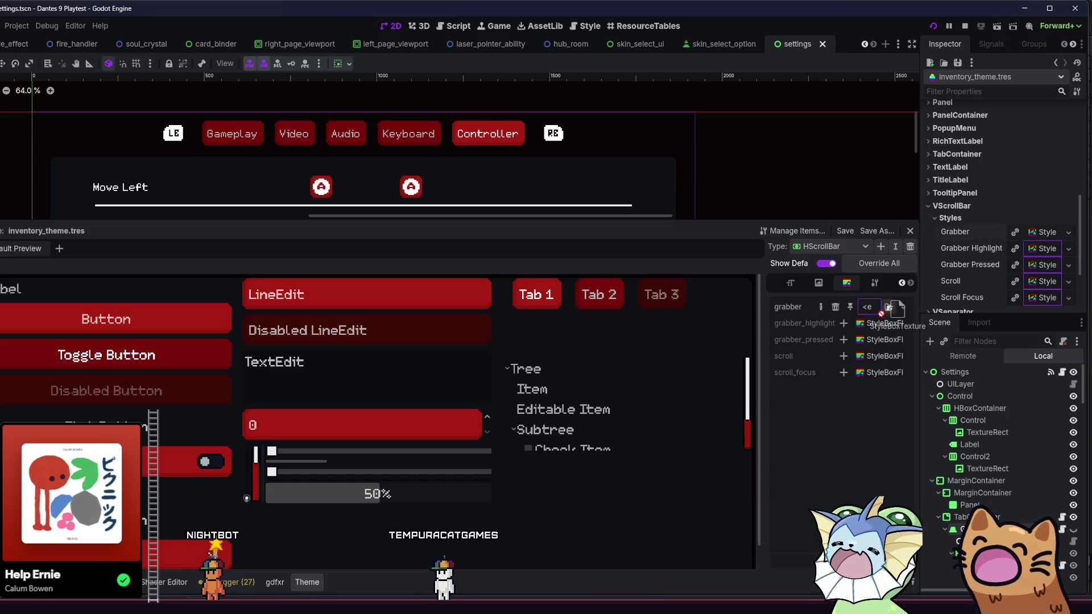
{"action": "left_click_drag", "start_coordinate": [881, 314], "coordinate": [1031, 246]}
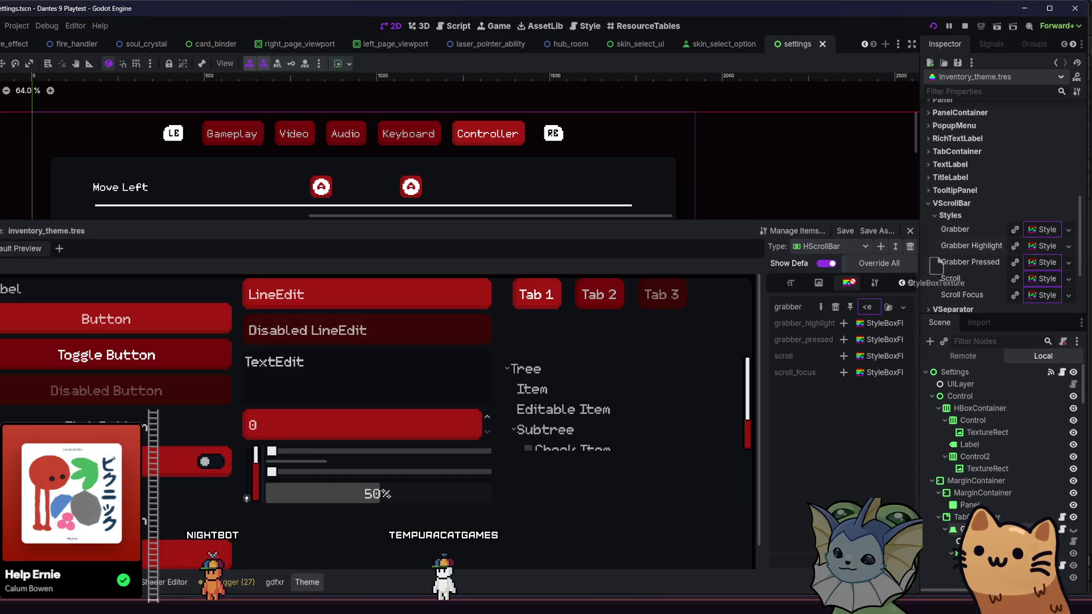
{"action": "left_click_drag", "start_coordinate": [865, 312], "coordinate": [945, 287]}
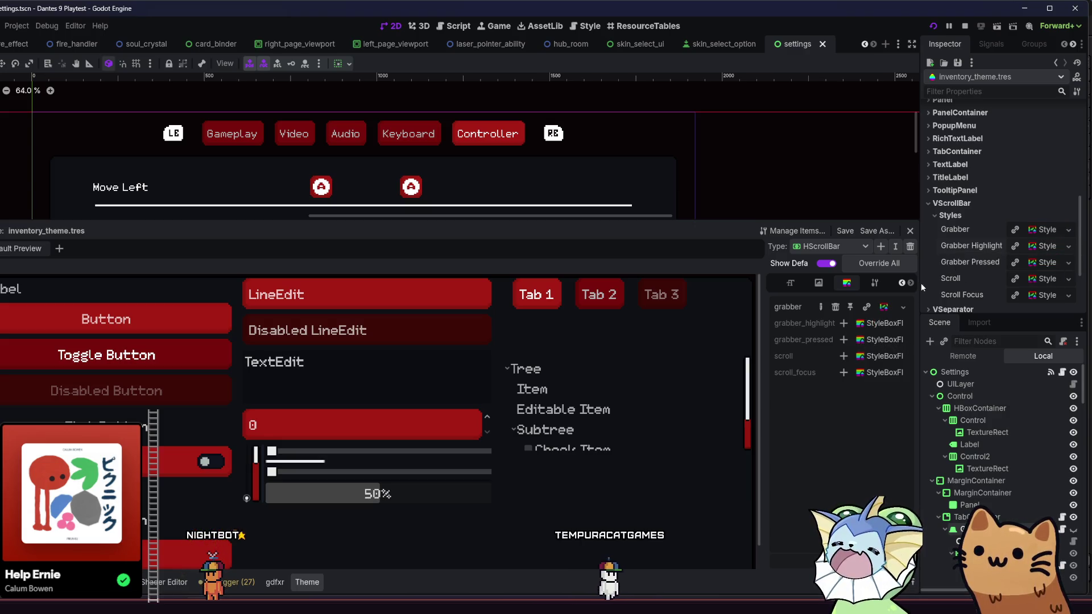
Copy VScrollBar's grabber, grabber_highlight, scroll and scroll_focus texture styles onto HScrollBar
{"action": "left_click", "coordinate": [844, 322]}
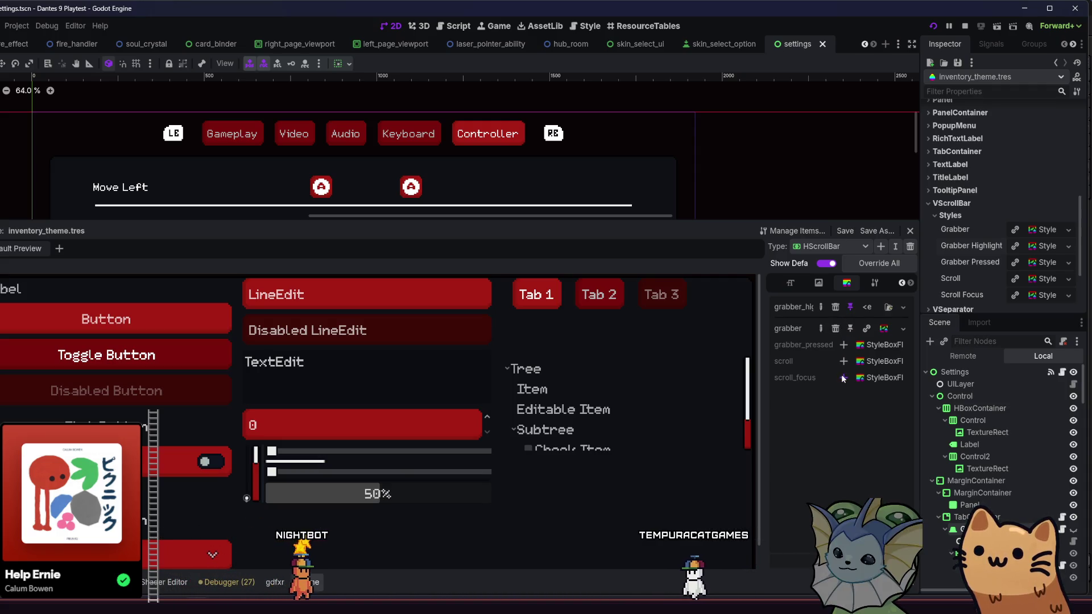
{"action": "left_click", "coordinate": [844, 346]}
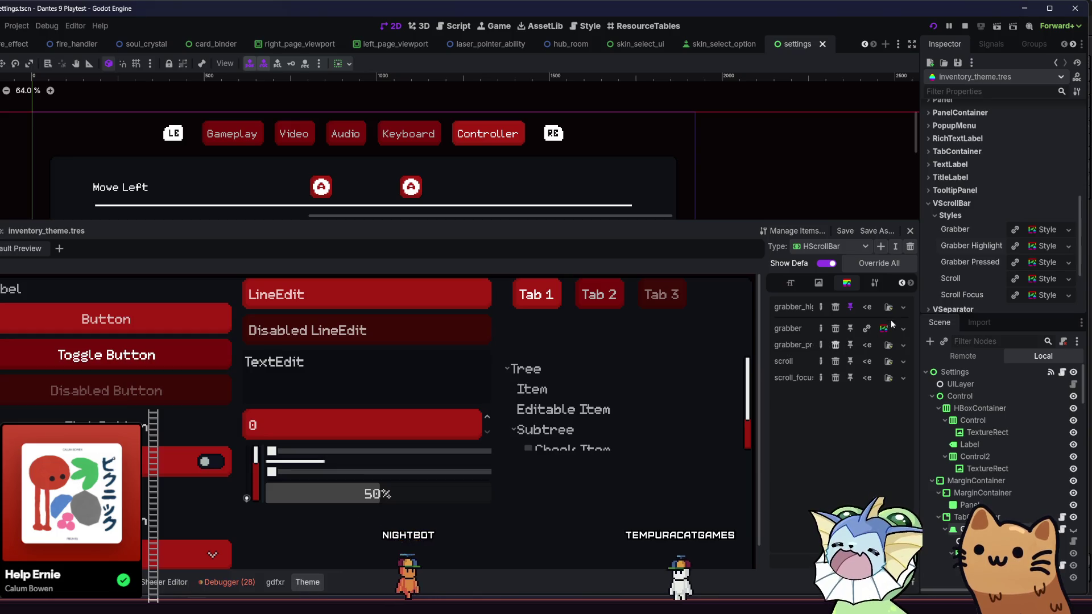
{"action": "key", "text": "ctrl+z"}
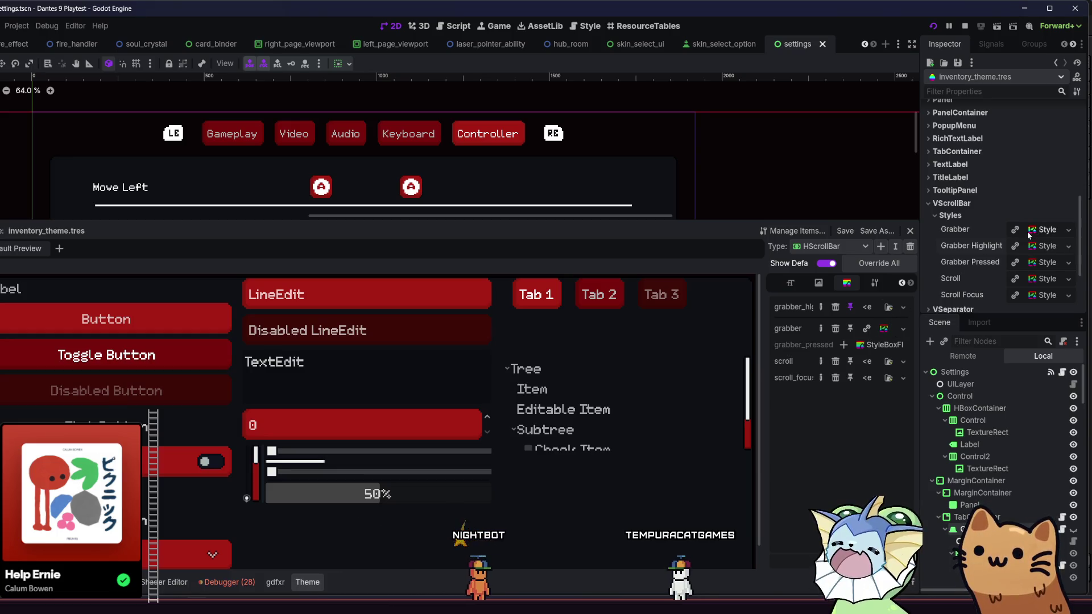
{"action": "left_click_drag", "start_coordinate": [951, 244], "coordinate": [897, 330]}
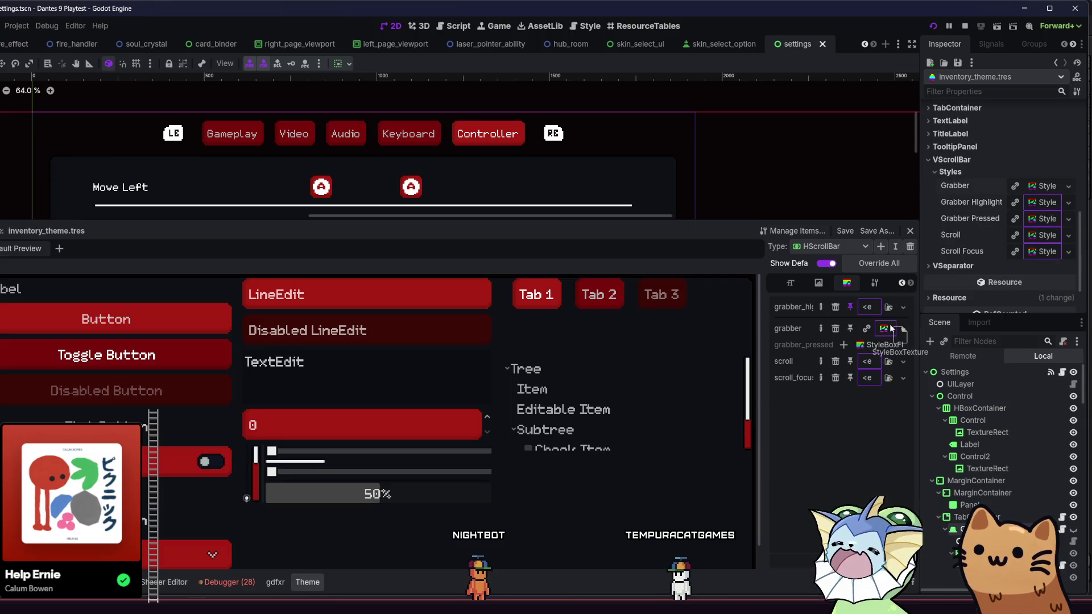
{"action": "left_click_drag", "start_coordinate": [760, 316], "coordinate": [667, 319]}
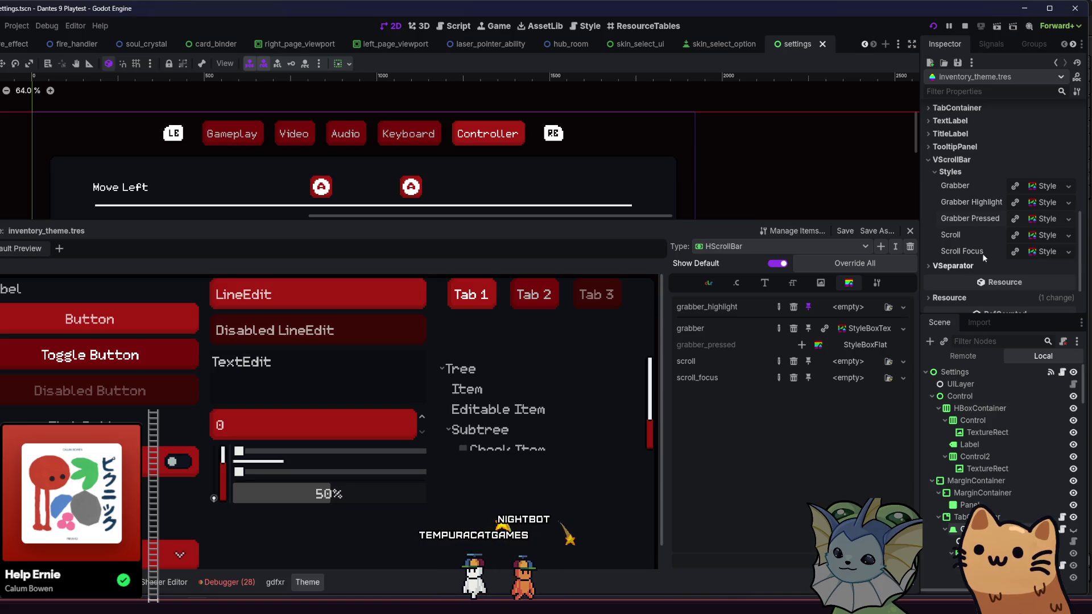
{"action": "mouse_move", "coordinate": [1042, 237]}
{"action": "left_mouse_down"}
{"action": "mouse_move", "coordinate": [850, 335]}
{"action": "mouse_move", "coordinate": [847, 362]}
{"action": "left_mouse_up"}
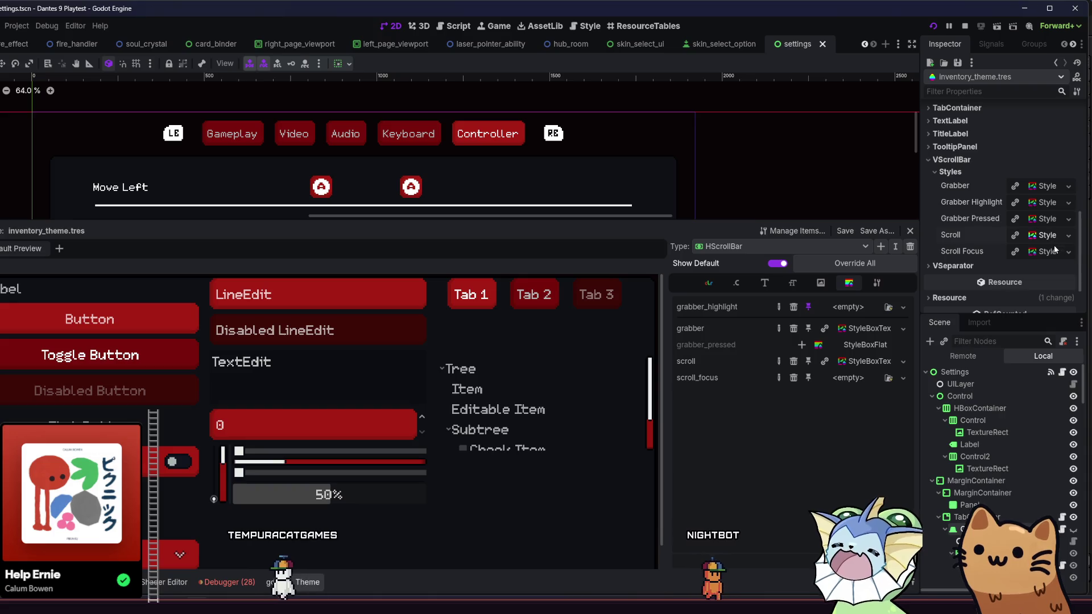
{"action": "left_click_drag", "start_coordinate": [1042, 252], "coordinate": [842, 378]}
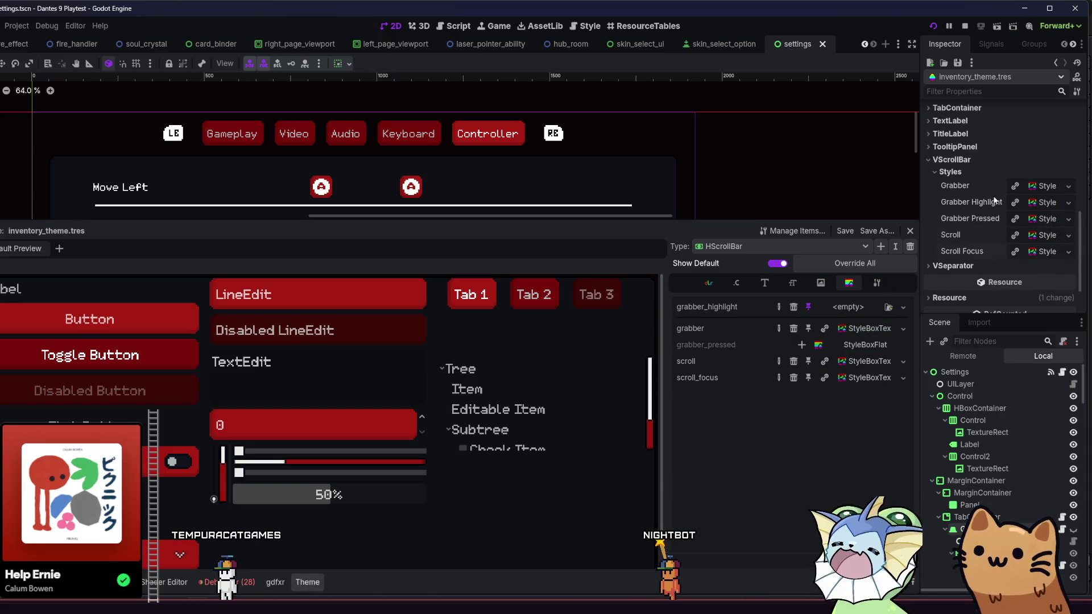
{"action": "mouse_move", "coordinate": [1036, 199]}
{"action": "left_mouse_down"}
{"action": "mouse_move", "coordinate": [867, 285]}
{"action": "mouse_move", "coordinate": [848, 307]}
{"action": "left_mouse_up"}
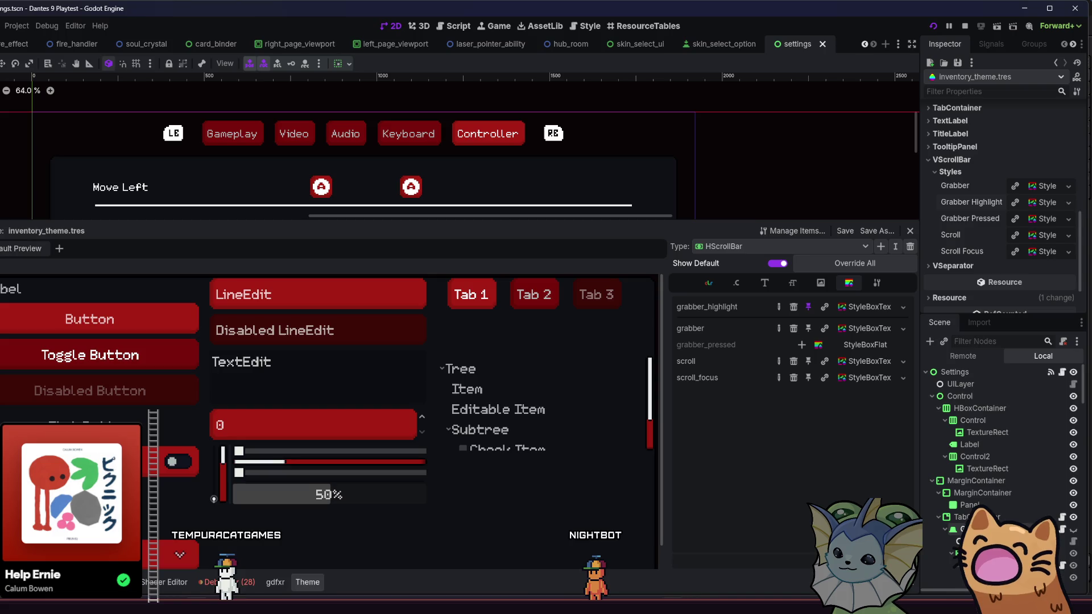
Add a grabber_pressed style override to the HScrollBar
{"action": "mouse_move", "coordinate": [638, 589]}
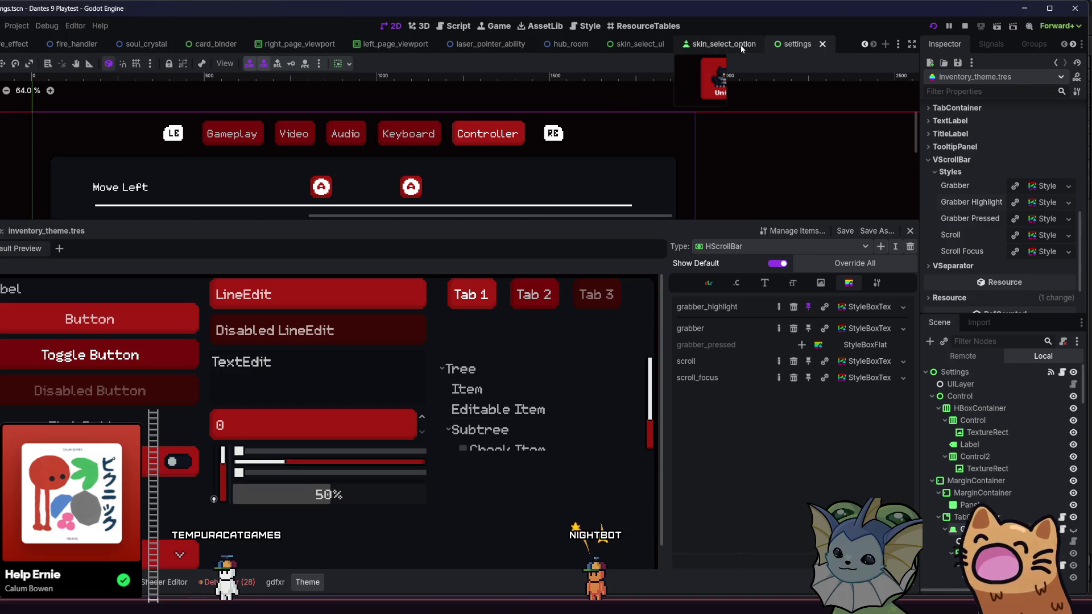
{"action": "left_click", "coordinate": [741, 46]}
{"action": "left_click", "coordinate": [638, 43]}
{"action": "scroll", "coordinate": [580, 147], "scroll_direction": "down", "scroll_amount": 4}
{"action": "scroll", "coordinate": [563, 159], "scroll_direction": "up", "scroll_amount": 3}
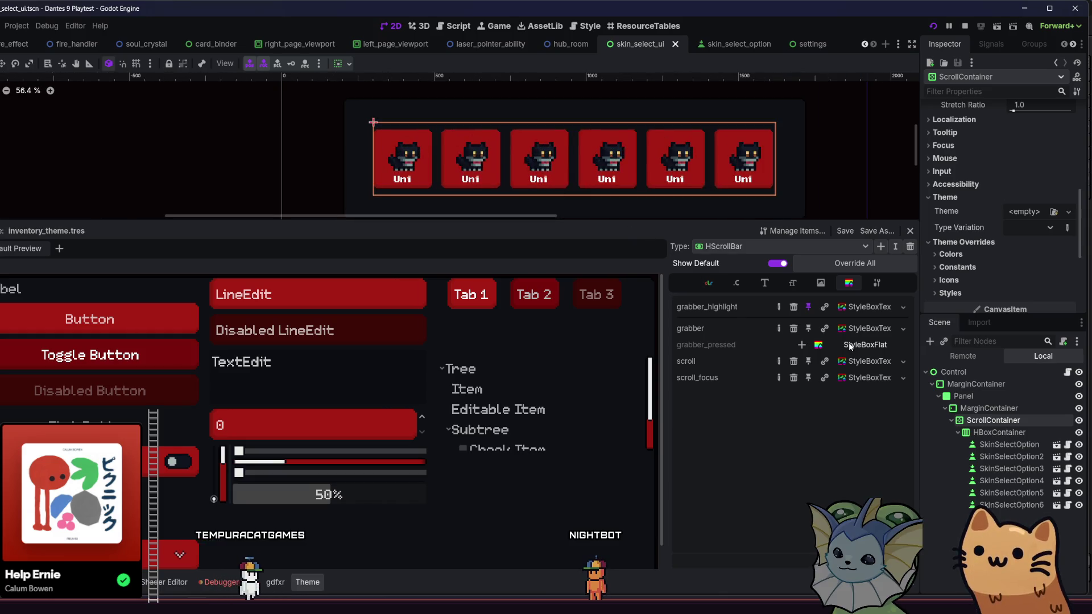
{"action": "left_click", "coordinate": [801, 344]}
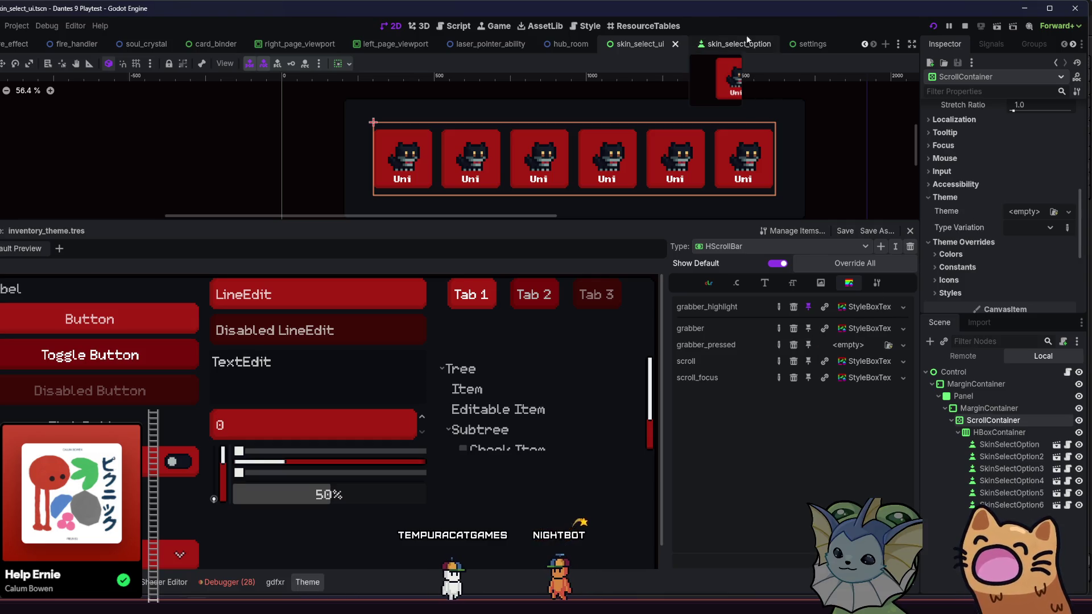
Return to inventory_theme.tres and copy VScrollBar's pressed-grabber texture style onto HScrollBar
{"action": "left_click", "coordinate": [782, 44]}
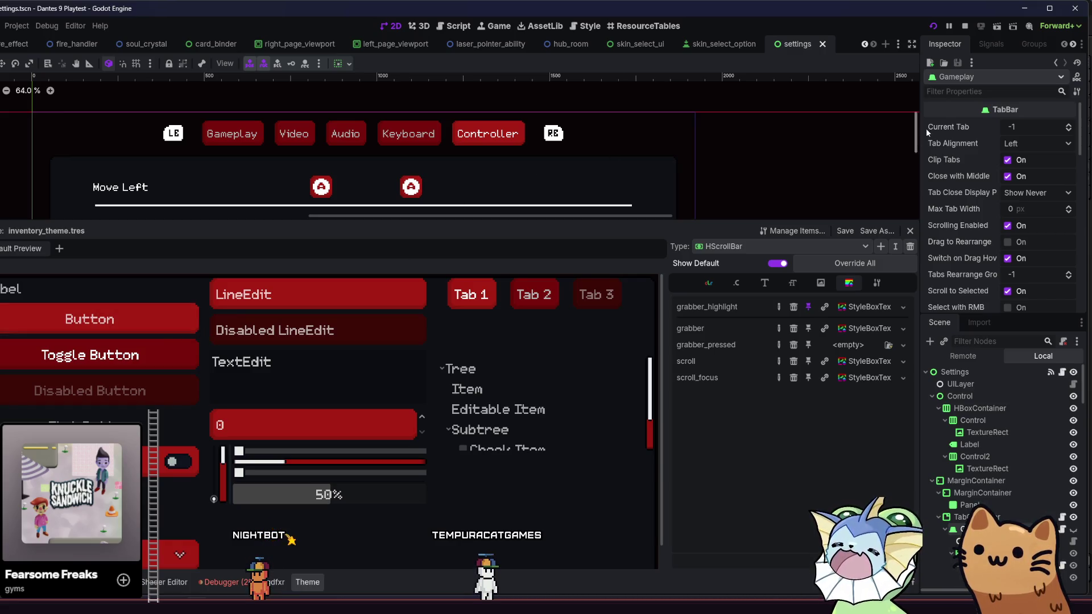
{"action": "left_click", "coordinate": [1055, 63]}
{"action": "left_click", "coordinate": [1055, 63]}
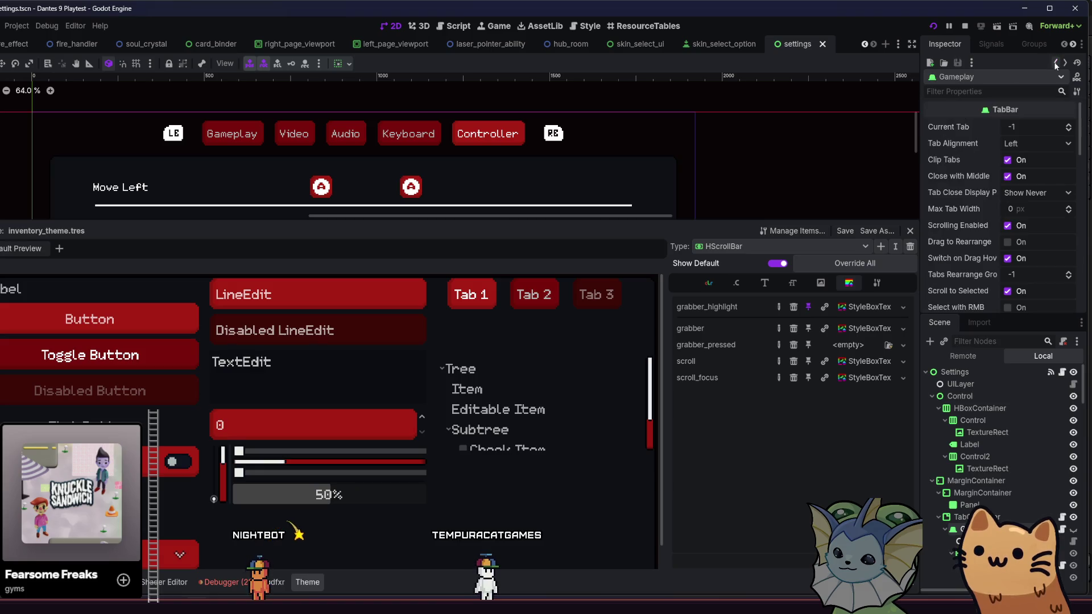
{"action": "left_click", "coordinate": [1063, 63]}
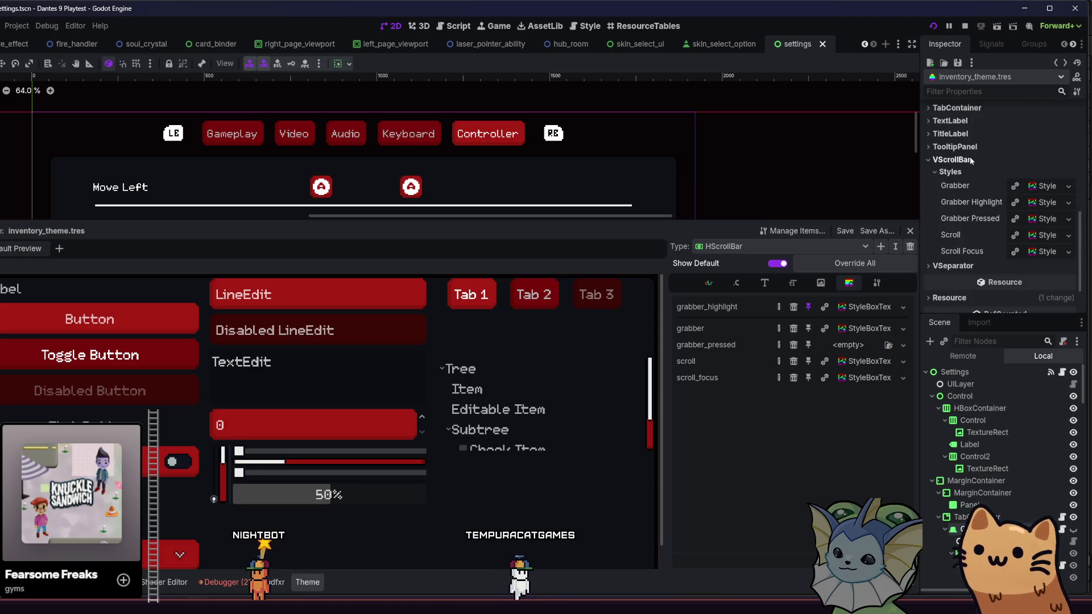
{"action": "mouse_move", "coordinate": [1042, 221]}
{"action": "left_mouse_down"}
{"action": "mouse_move", "coordinate": [847, 342]}
{"action": "mouse_move", "coordinate": [831, 341]}
{"action": "left_mouse_up"}
{"action": "scroll", "coordinate": [680, 101], "scroll_direction": "down", "scroll_amount": 1}
{"action": "scroll", "coordinate": [698, 148], "scroll_direction": "down", "scroll_amount": 3}
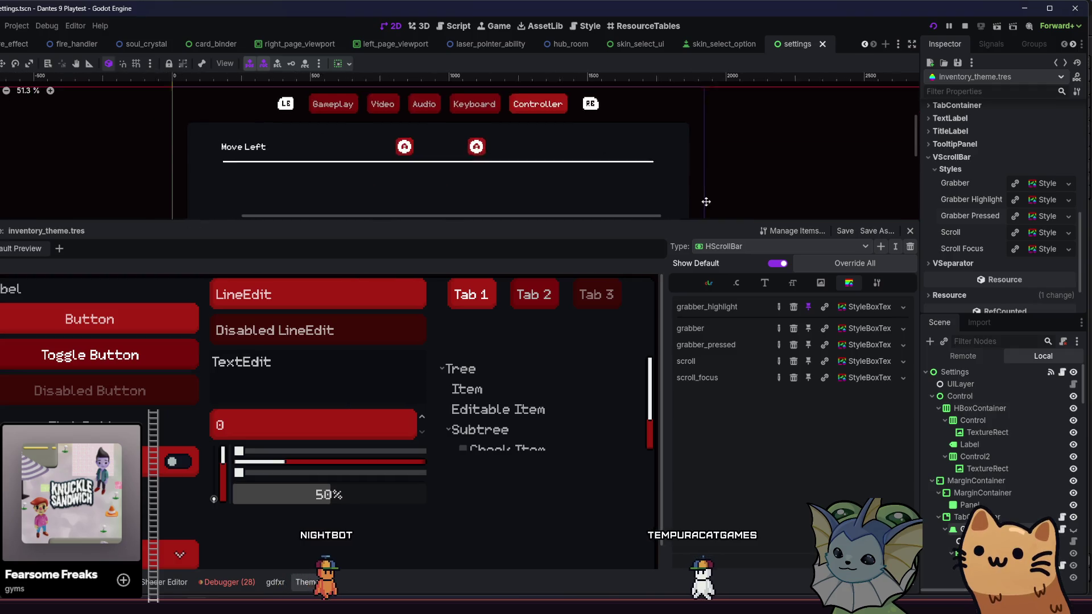
{"action": "scroll", "coordinate": [636, 132], "scroll_direction": "down", "scroll_amount": 2}
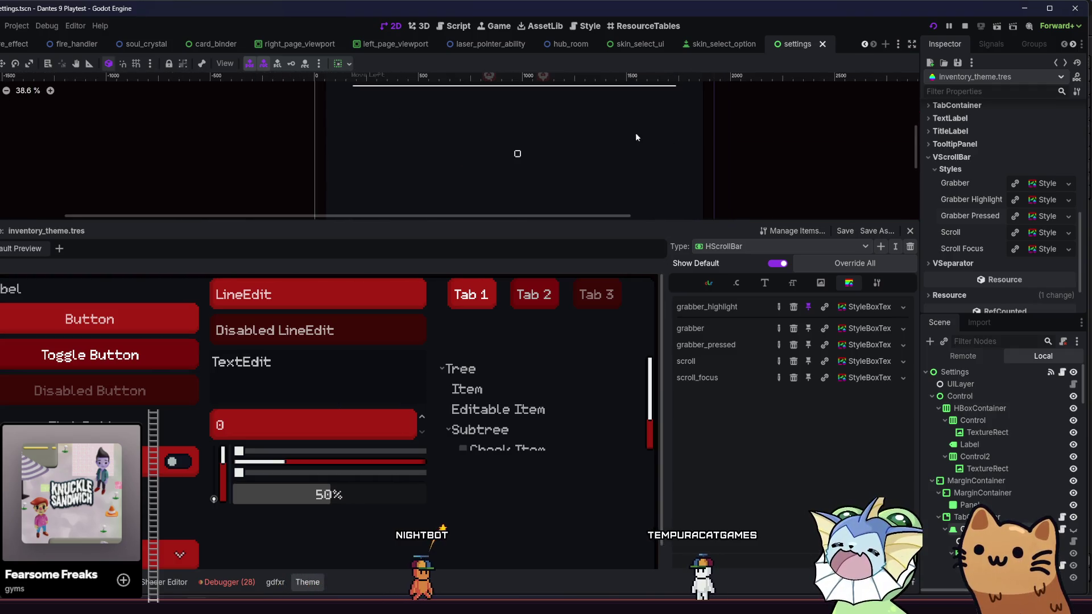
Save the scene, launch the playtest, and start the game from the title menu
{"action": "key", "text": "ctrl+s"}
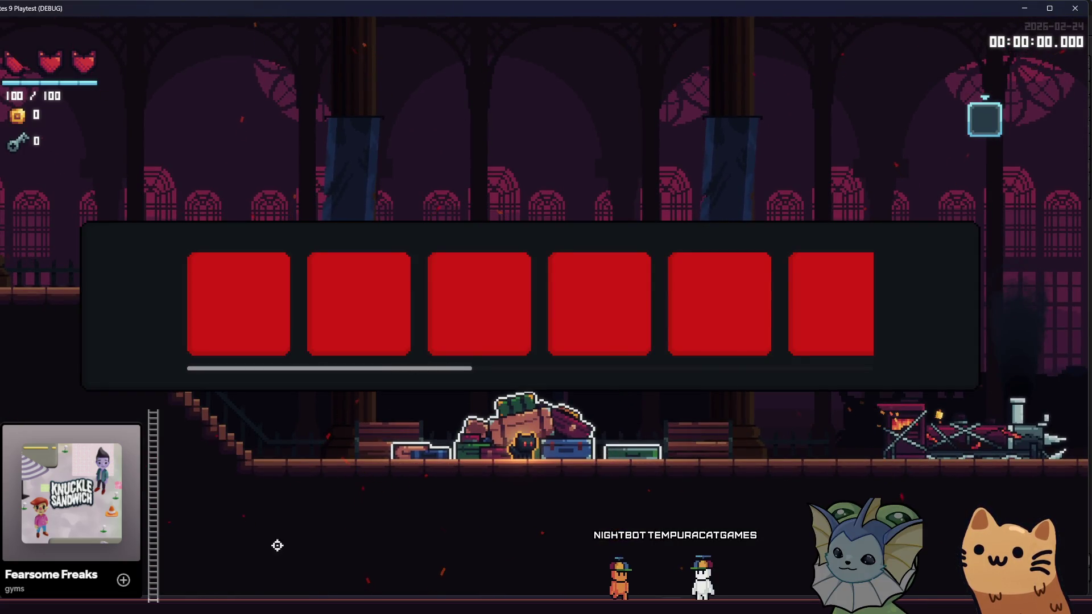
{"action": "key", "text": "F8"}
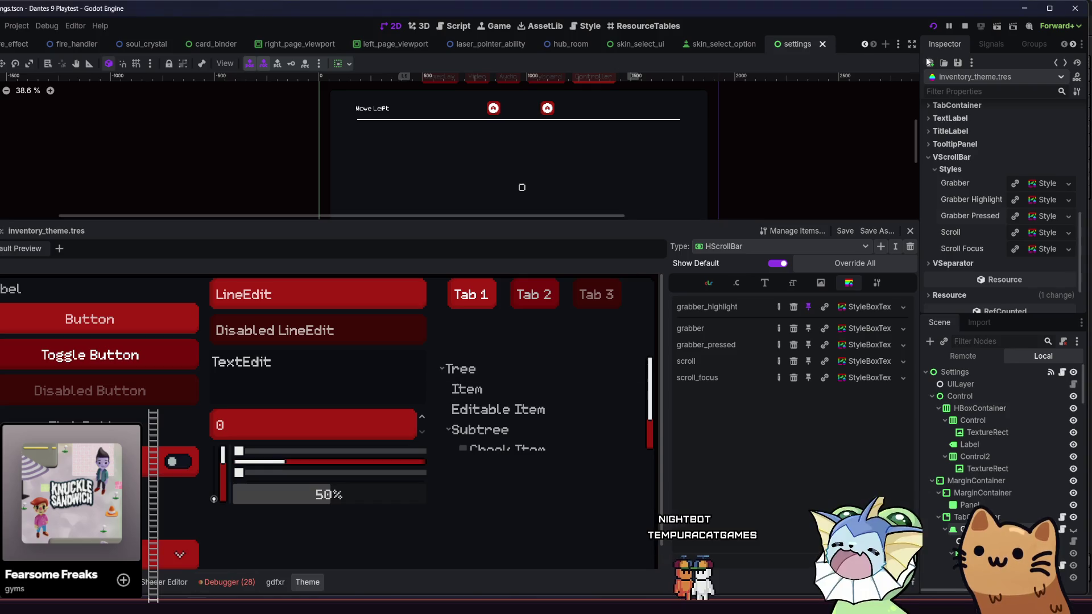
{"action": "left_click", "coordinate": [934, 27]}
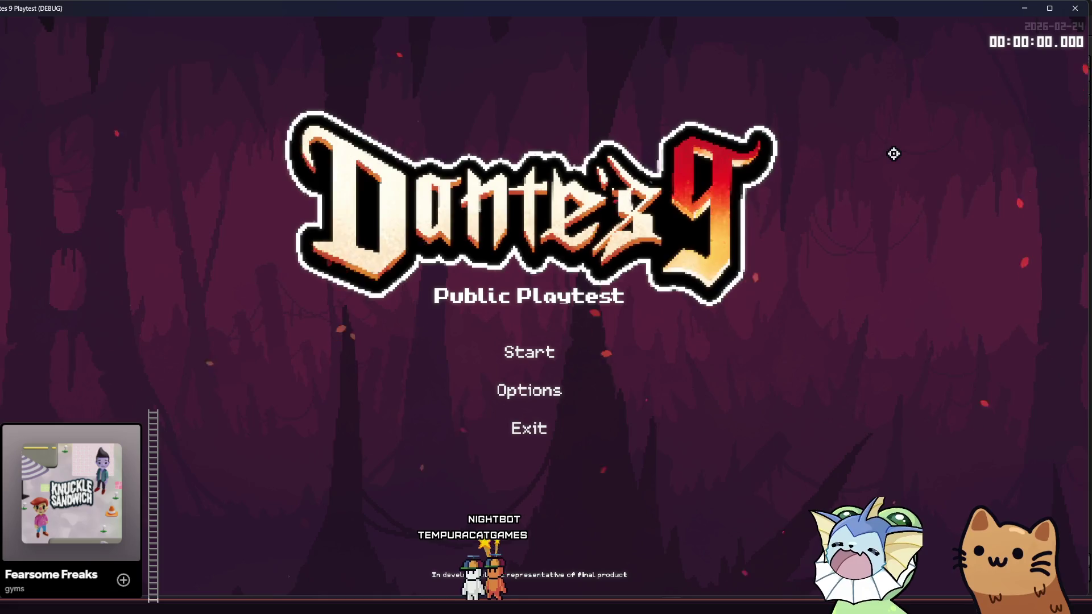
{"action": "left_click", "coordinate": [637, 340]}
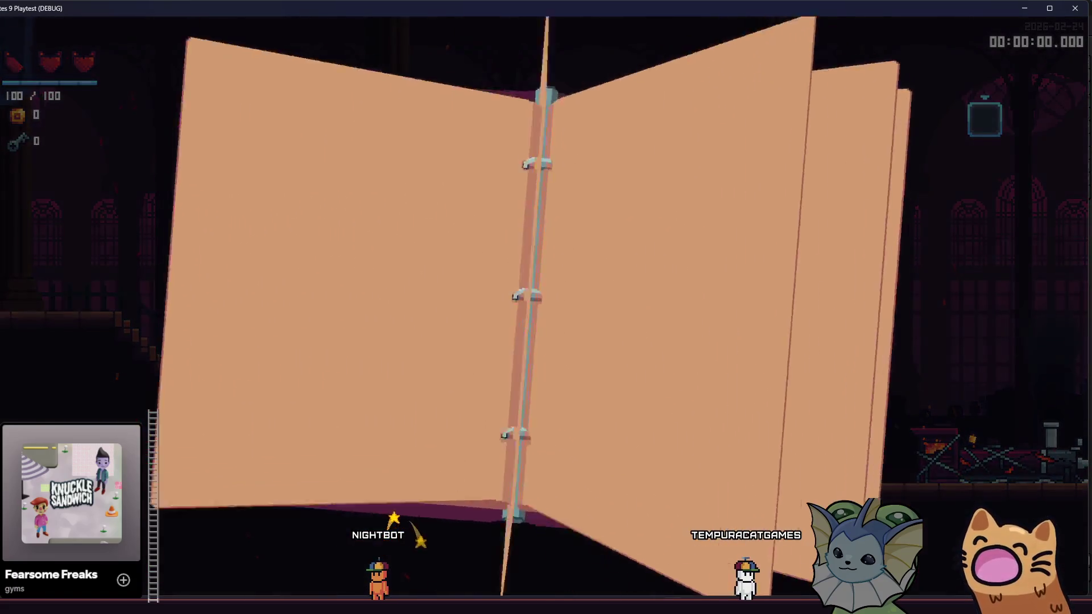
Open the skin selector to check the styled scroll bar, then quit the playtest
{"action": "key", "text": "Escape"}
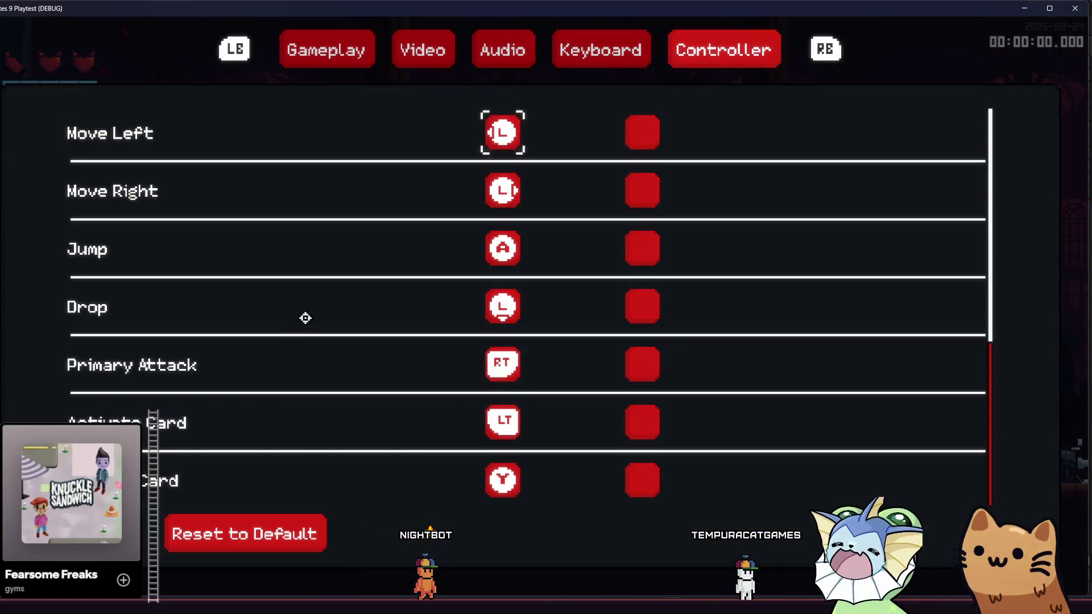
{"action": "scroll", "coordinate": [306, 317], "scroll_direction": "down", "scroll_amount": 5}
{"action": "scroll", "coordinate": [306, 317], "scroll_direction": "up", "scroll_amount": 5}
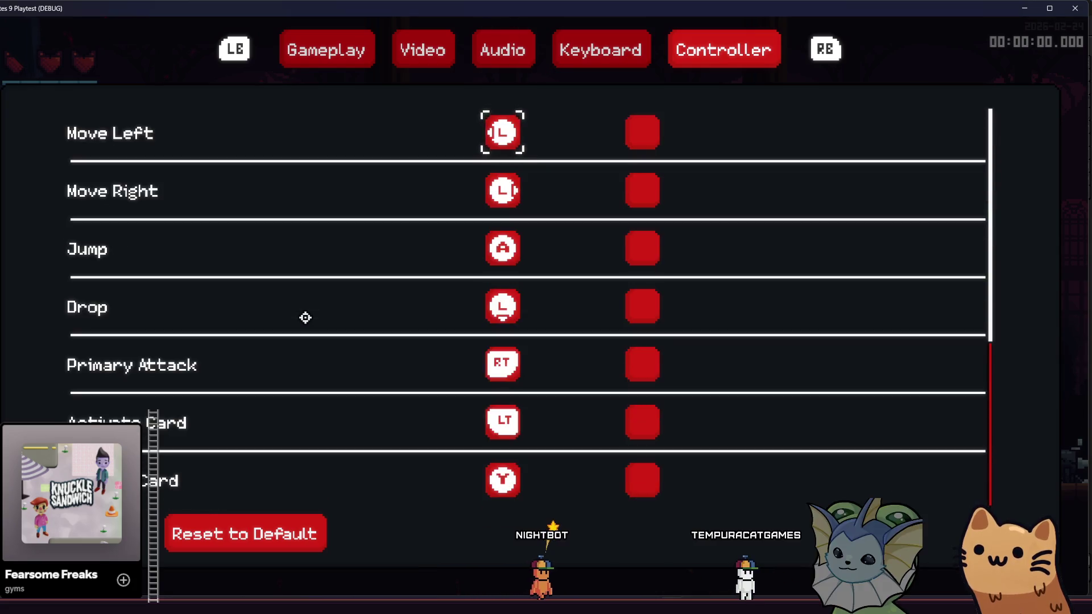
{"action": "key", "text": "Escape"}
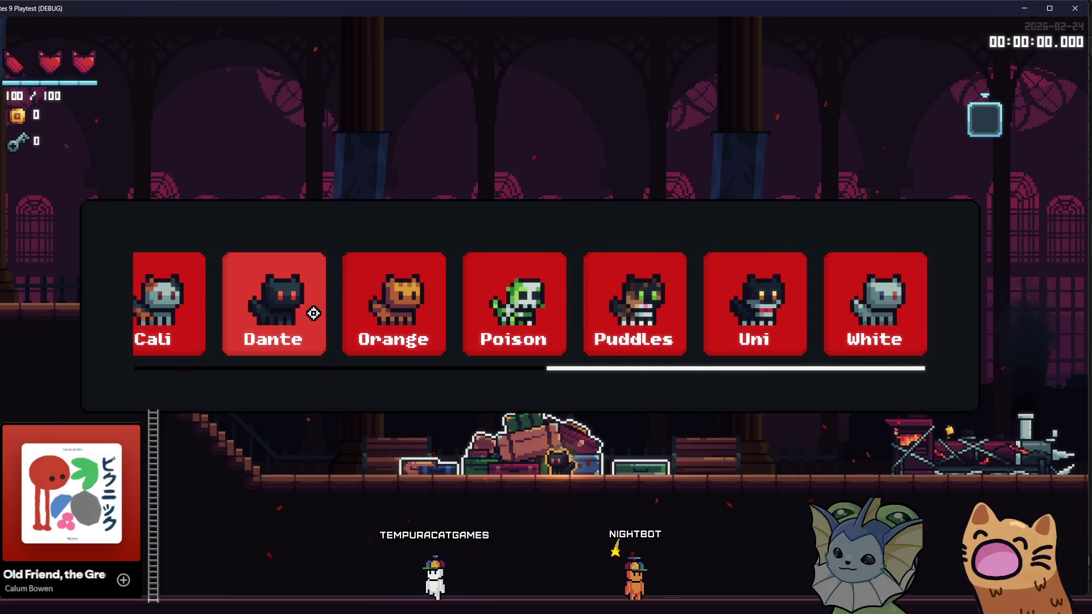
{"action": "left_click", "coordinate": [314, 313]}
{"action": "key", "text": "F8"}
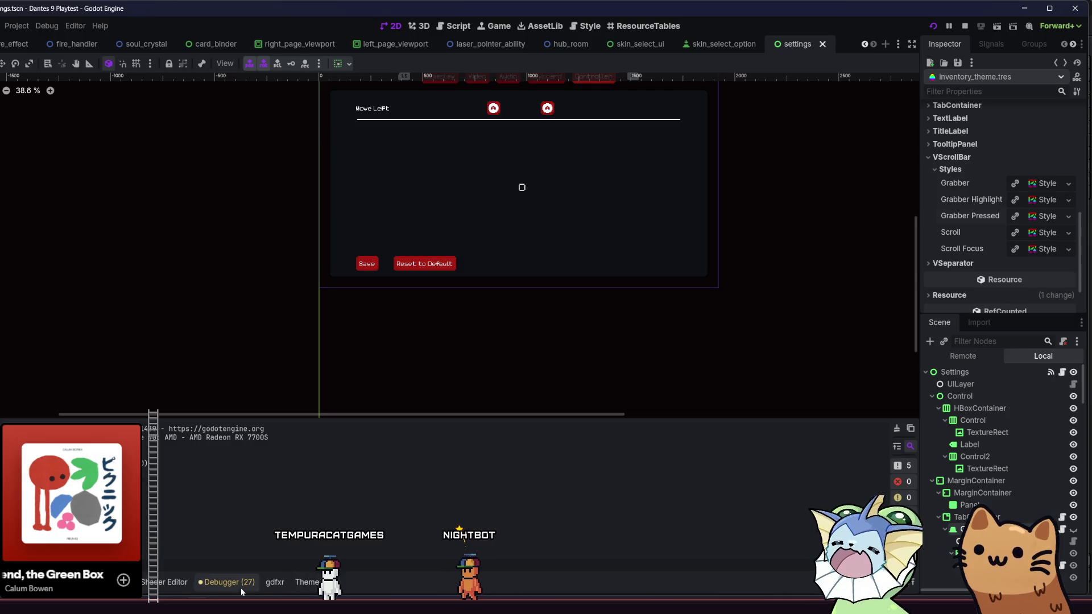
Open inventory_theme.tres and make the HScrollBar grabber, grabber_highlight, scroll and scroll_focus styles unique
{"action": "left_click", "coordinate": [341, 581]}
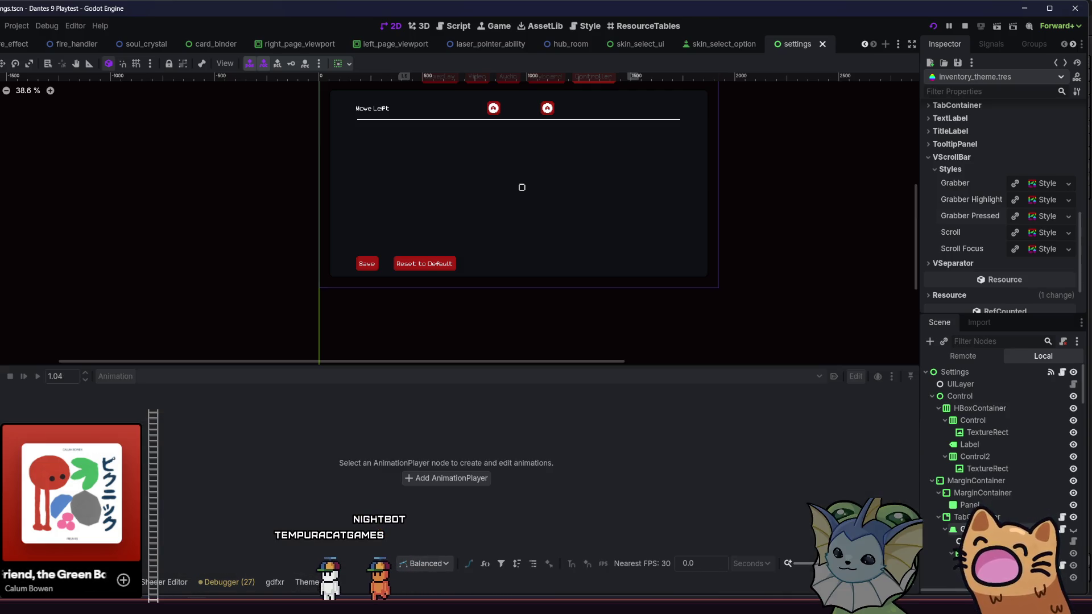
{"action": "key", "text": "alt+f"}
{"action": "left_click", "coordinate": [307, 580]}
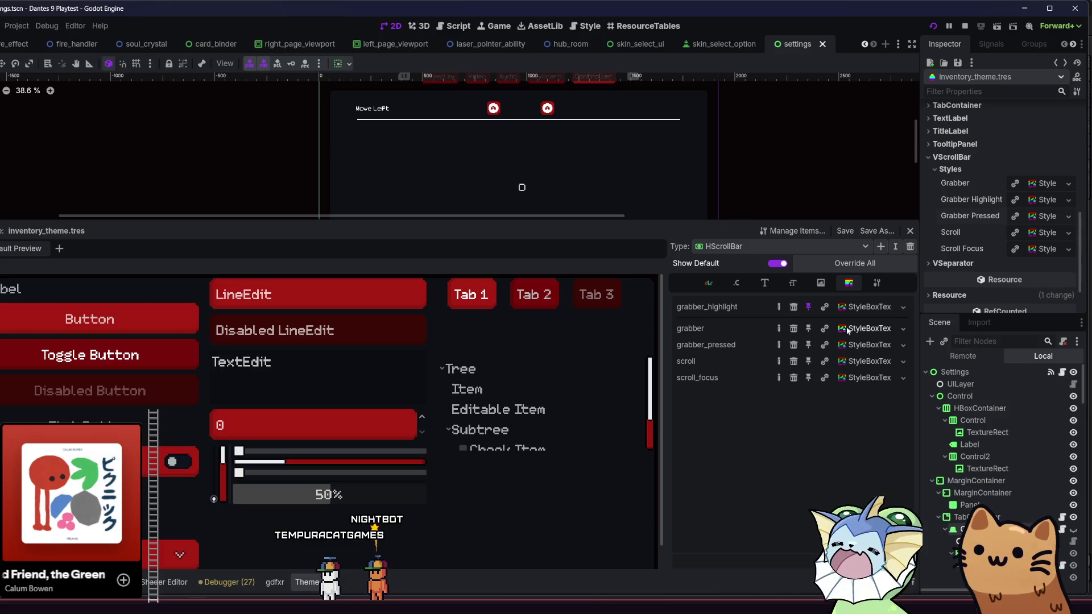
{"action": "left_click", "coordinate": [870, 329]}
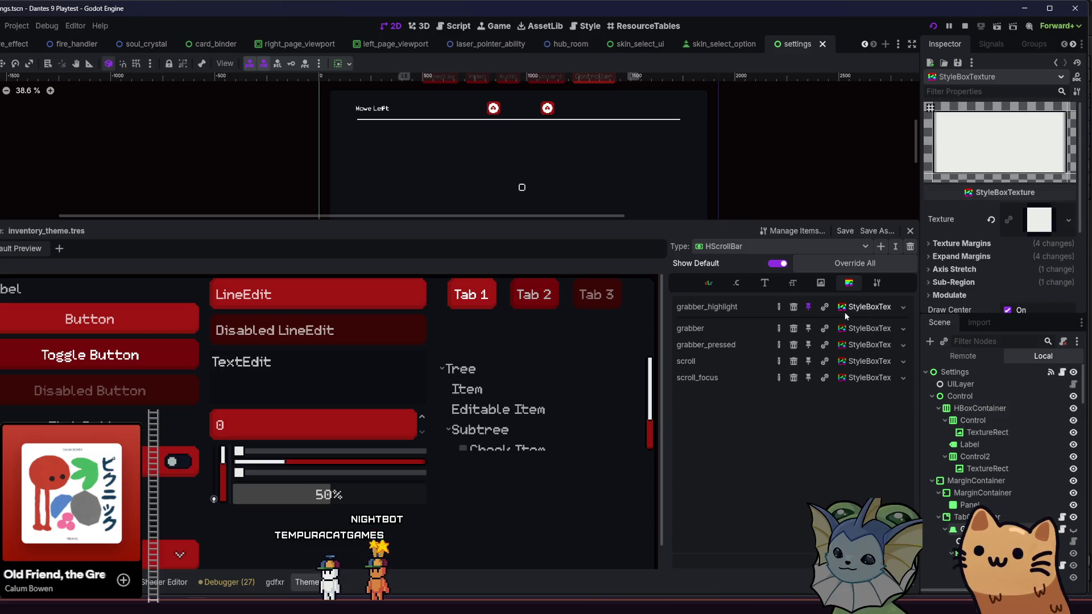
{"action": "left_click", "coordinate": [826, 307]}
{"action": "left_click", "coordinate": [825, 328]}
{"action": "left_click", "coordinate": [825, 362]}
{"action": "left_click", "coordinate": [826, 377]}
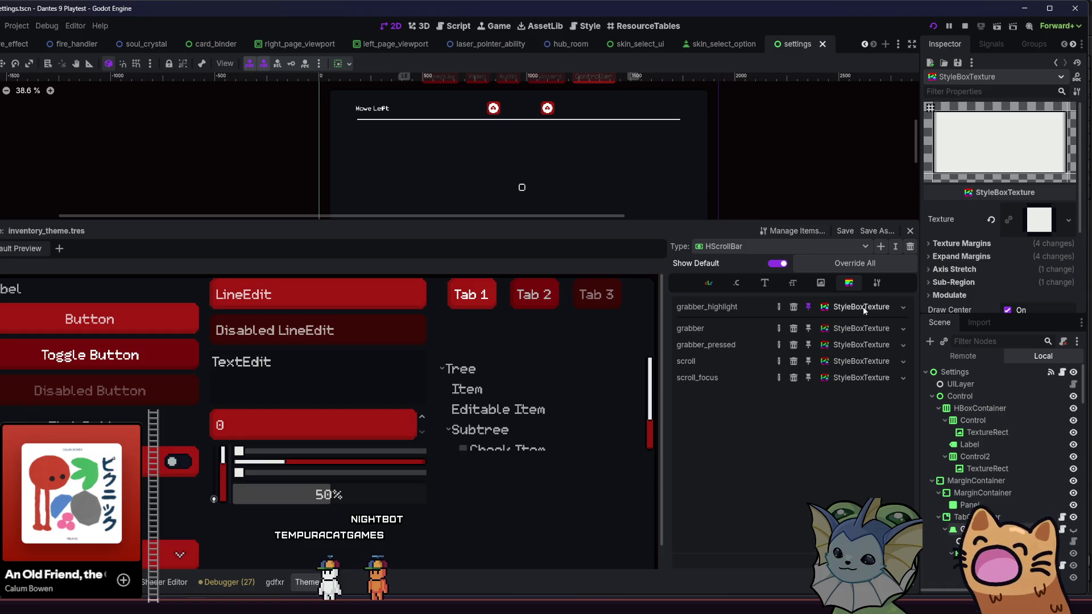
Review the grabber style's texture margin and expand margin values
{"action": "scroll", "coordinate": [967, 221], "scroll_direction": "down", "scroll_amount": 1}
{"action": "left_click", "coordinate": [967, 219]}
{"action": "left_click", "coordinate": [967, 218]}
{"action": "left_click", "coordinate": [962, 231]}
{"action": "left_click", "coordinate": [962, 231]}
{"action": "left_click", "coordinate": [966, 218]}
{"action": "left_click", "coordinate": [967, 219]}
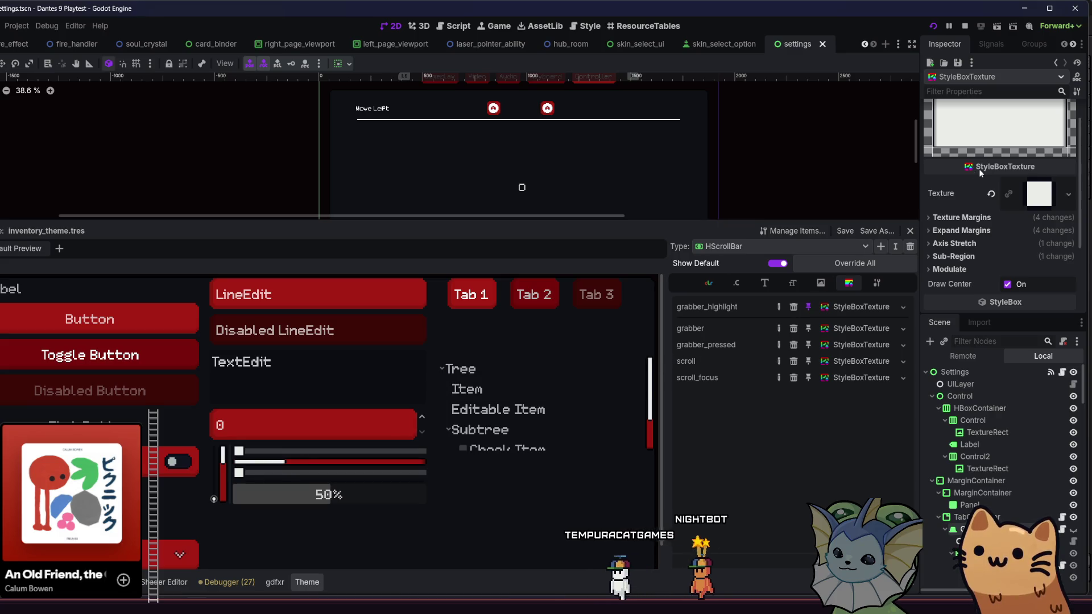
{"action": "scroll", "coordinate": [990, 284], "scroll_direction": "down", "scroll_amount": 1}
{"action": "scroll", "coordinate": [971, 193], "scroll_direction": "up", "scroll_amount": 1}
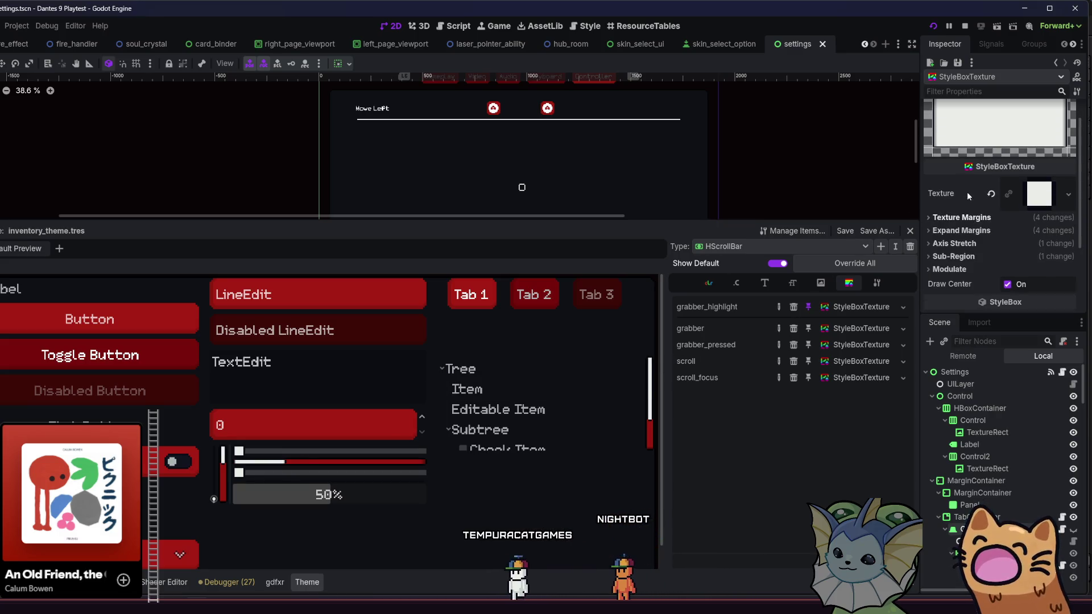
Set the HScrollBar texture style's Axis Stretch horizontal and vertical modes to Tile
{"action": "left_click", "coordinate": [947, 245]}
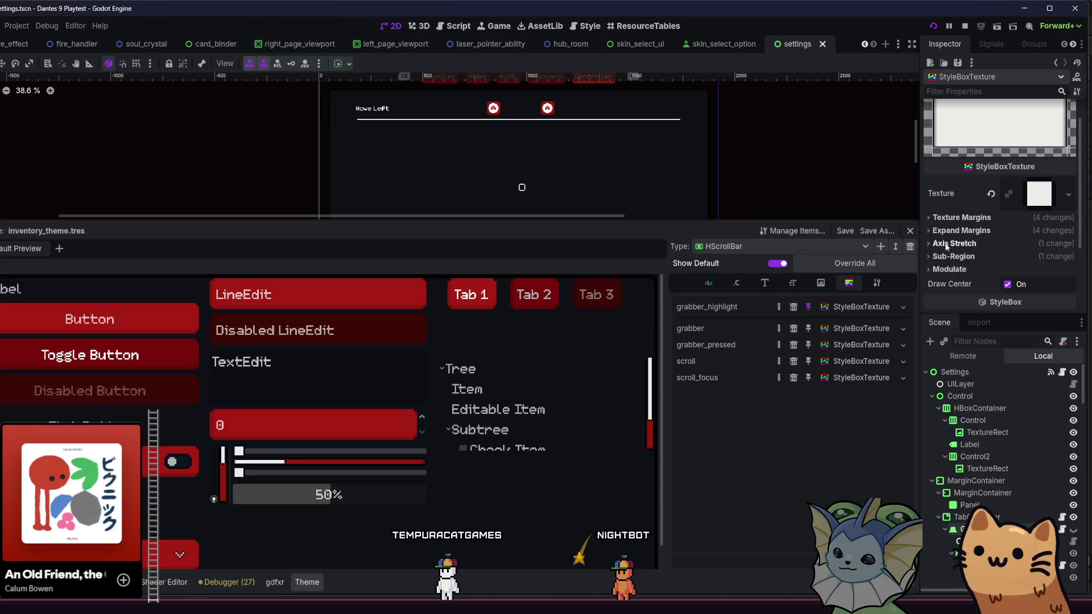
{"action": "left_click", "coordinate": [1021, 258]}
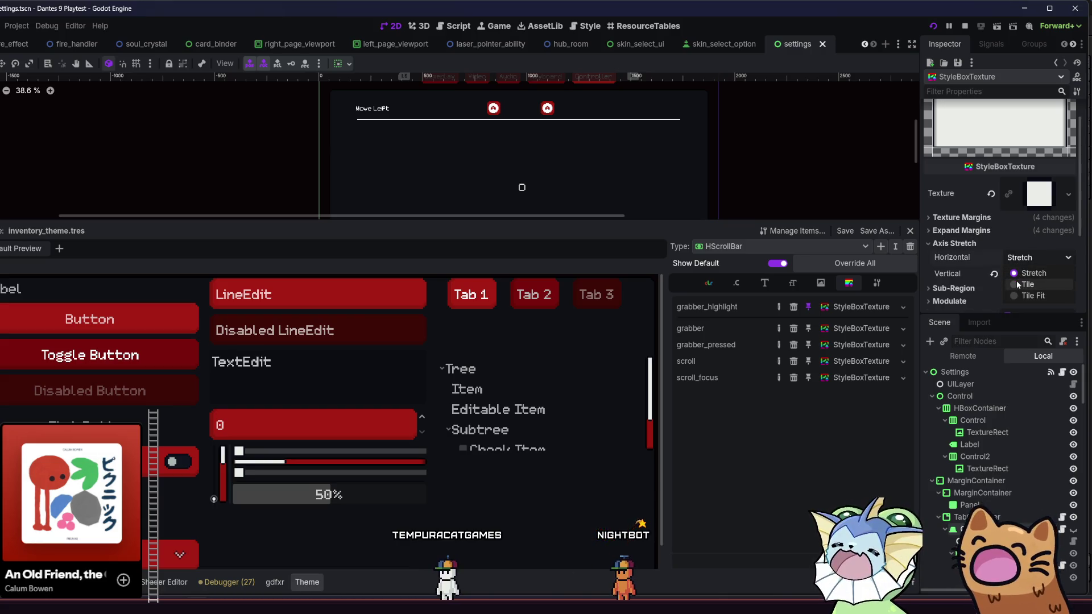
{"action": "left_click", "coordinate": [1016, 283]}
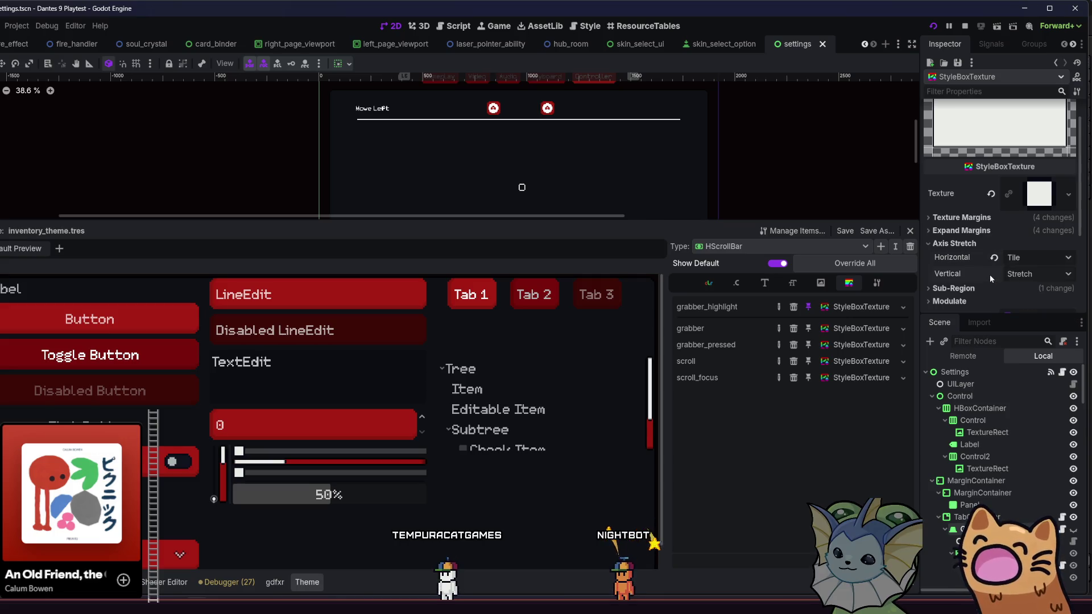
{"action": "left_click", "coordinate": [1002, 274]}
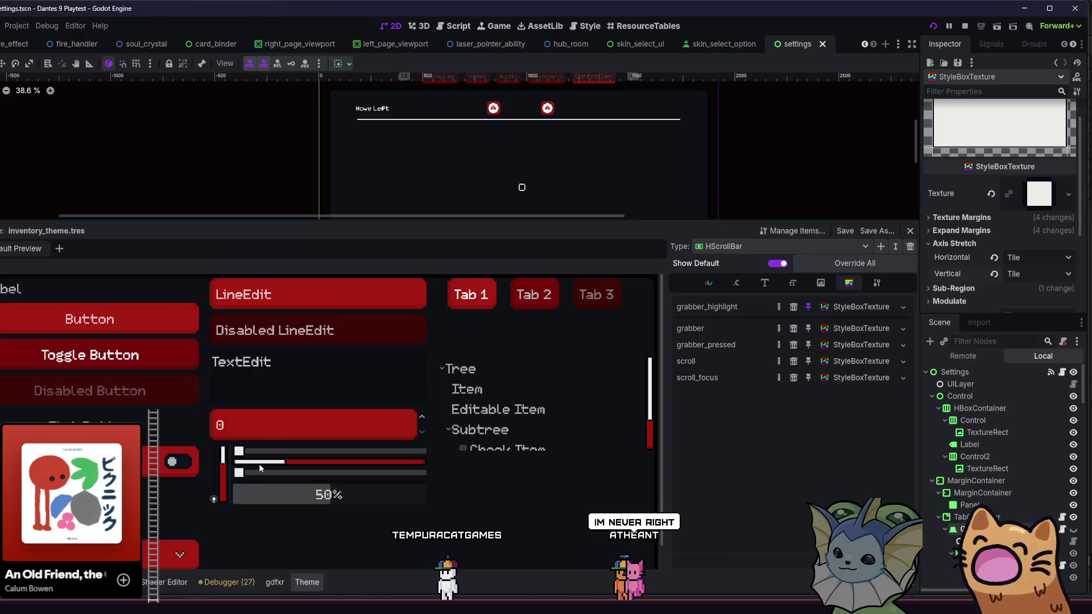
{"action": "left_click_drag", "start_coordinate": [290, 465], "coordinate": [230, 465]}
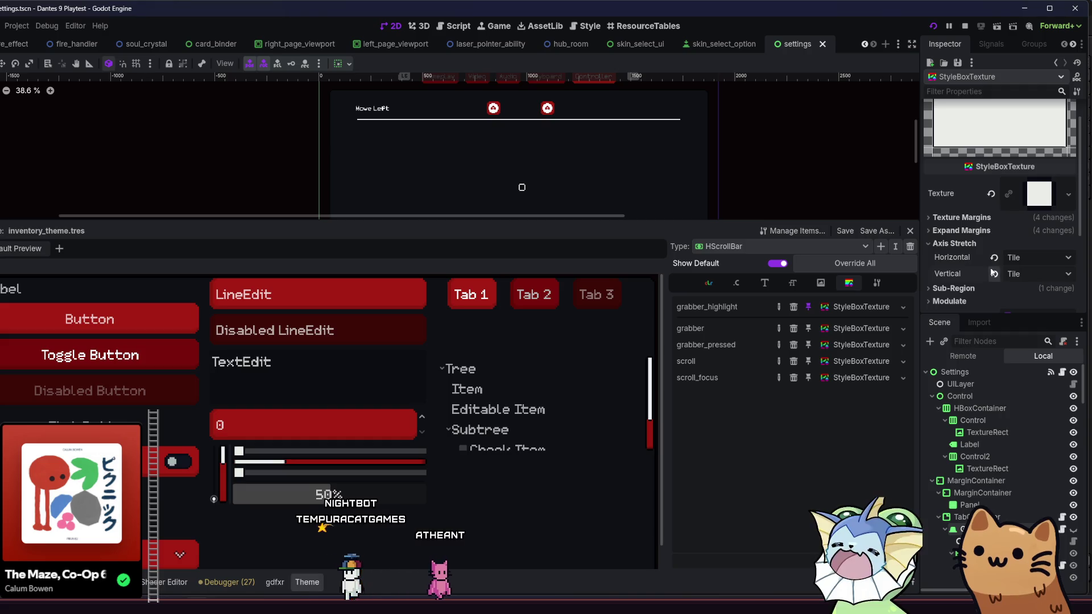
{"action": "mouse_move", "coordinate": [992, 273]}
{"action": "left_click", "coordinate": [966, 244]}
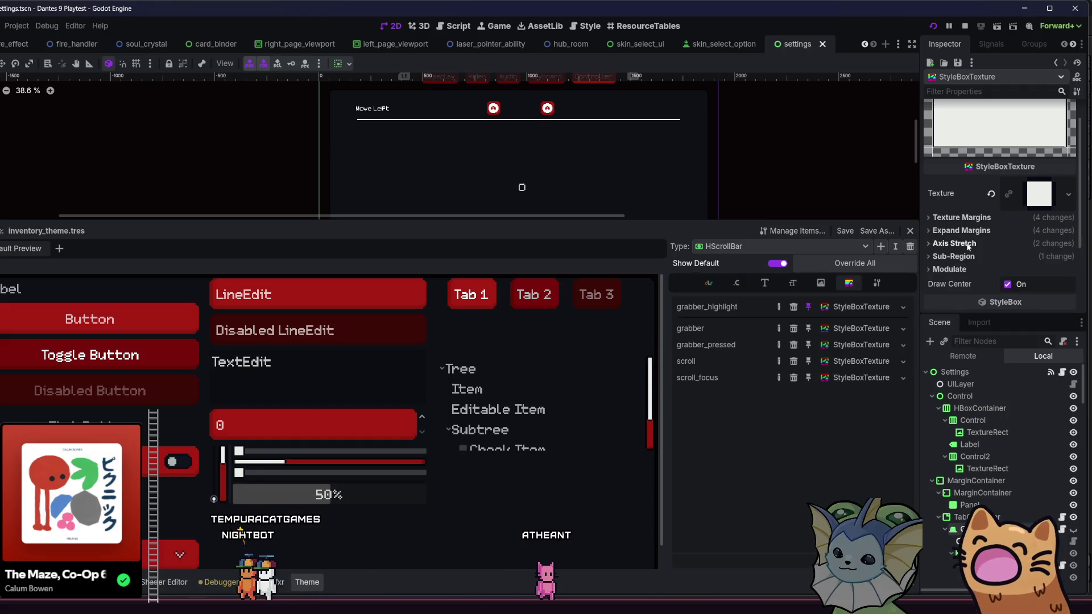
Inspect the current style's sub-region and expand margin settings
{"action": "left_click", "coordinate": [953, 256]}
{"action": "left_click", "coordinate": [960, 230]}
{"action": "left_click", "coordinate": [960, 231]}
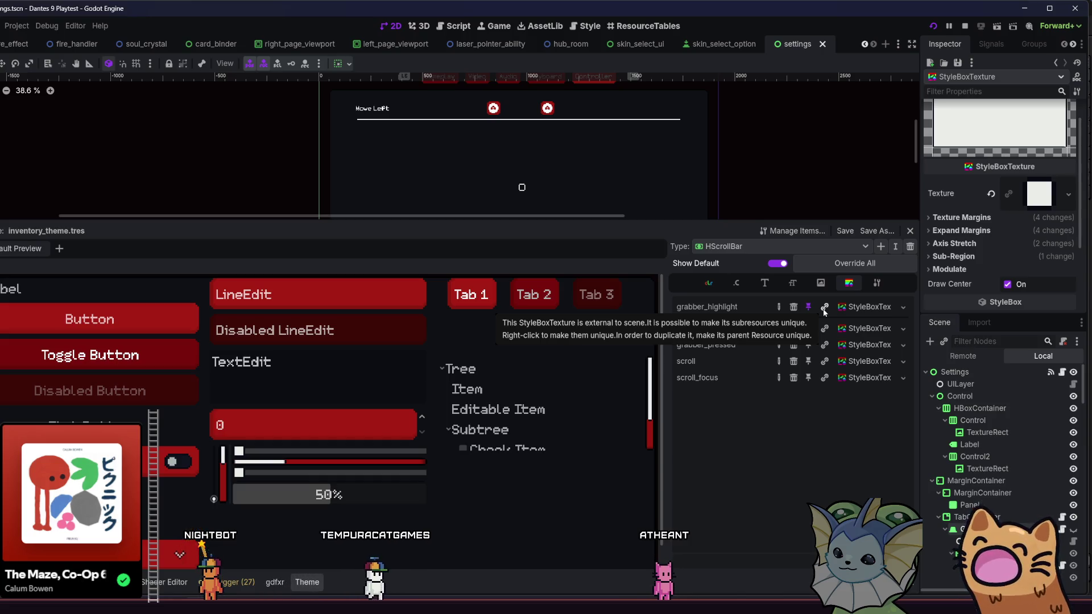
Set the HScrollBar grabber style's horizontal Axis Stretch to Tile
{"action": "left_click", "coordinate": [856, 310]}
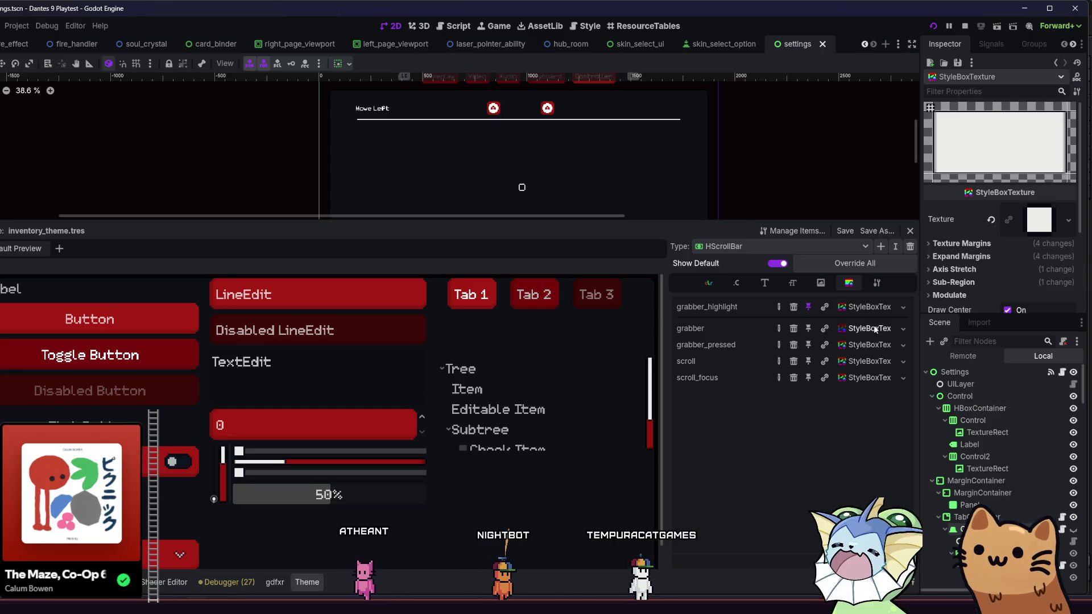
{"action": "left_click", "coordinate": [973, 269]}
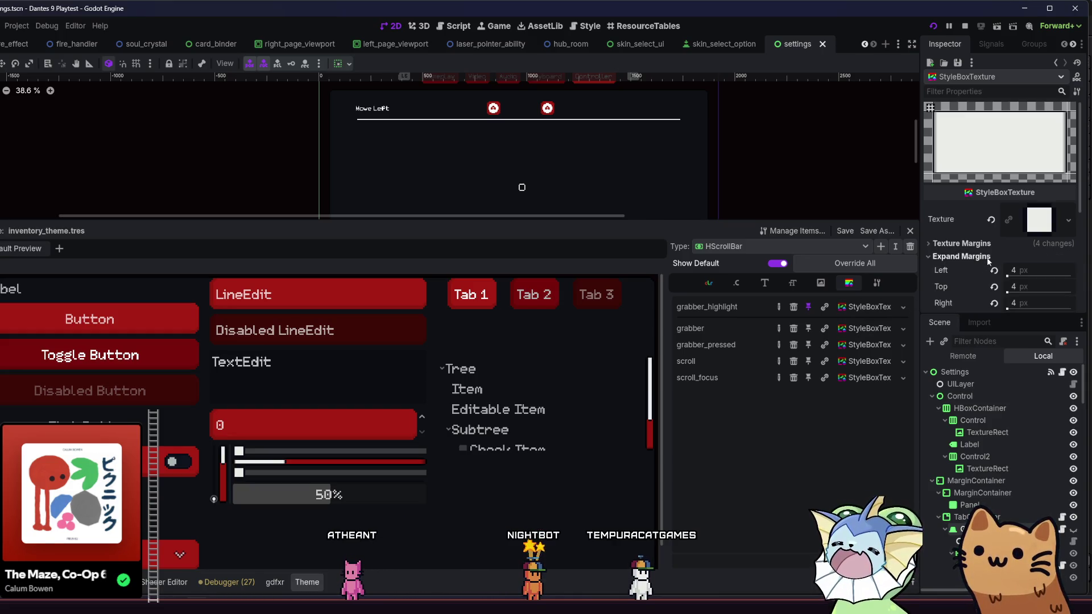
{"action": "scroll", "coordinate": [974, 269], "scroll_direction": "down", "scroll_amount": 1}
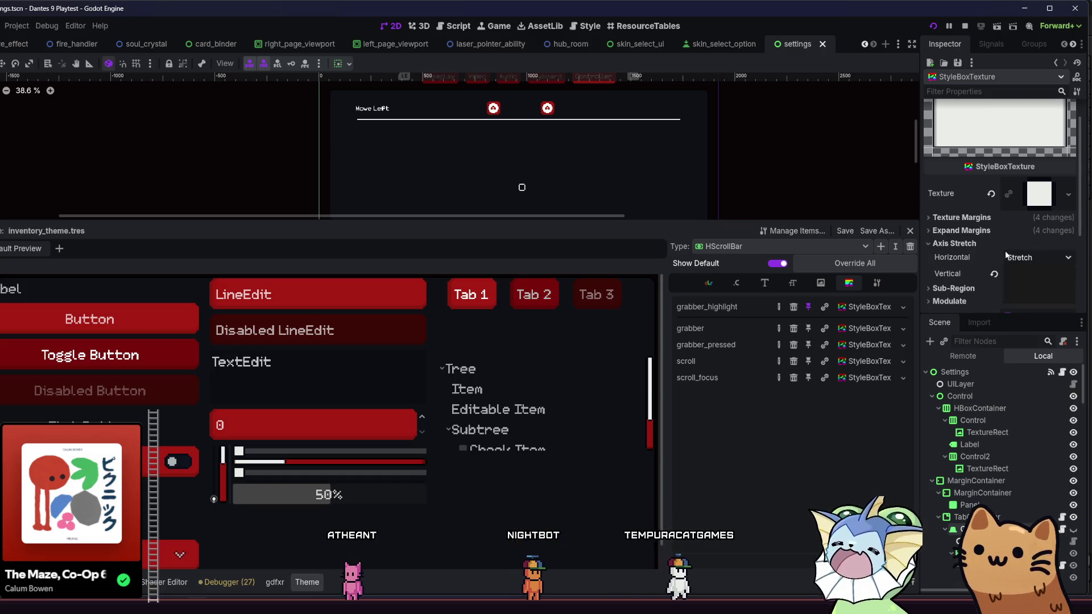
{"action": "left_click", "coordinate": [1024, 273]}
{"action": "left_click", "coordinate": [1013, 286]}
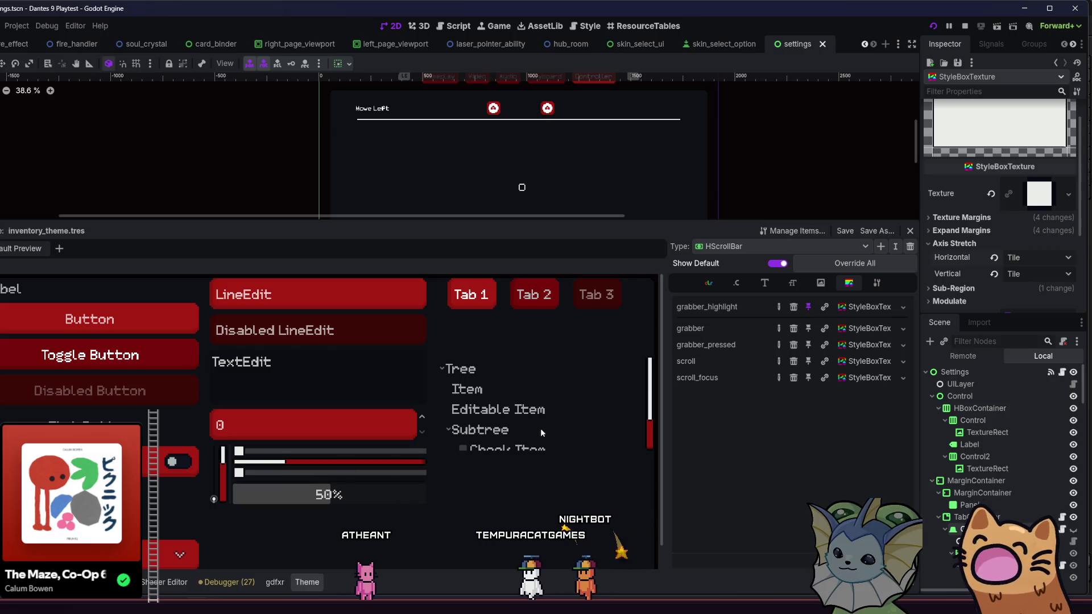
Make the grabber_pressed style tile horizontally and save the scene
{"action": "left_click", "coordinate": [863, 346]}
{"action": "left_click", "coordinate": [968, 257]}
{"action": "left_click", "coordinate": [970, 257]}
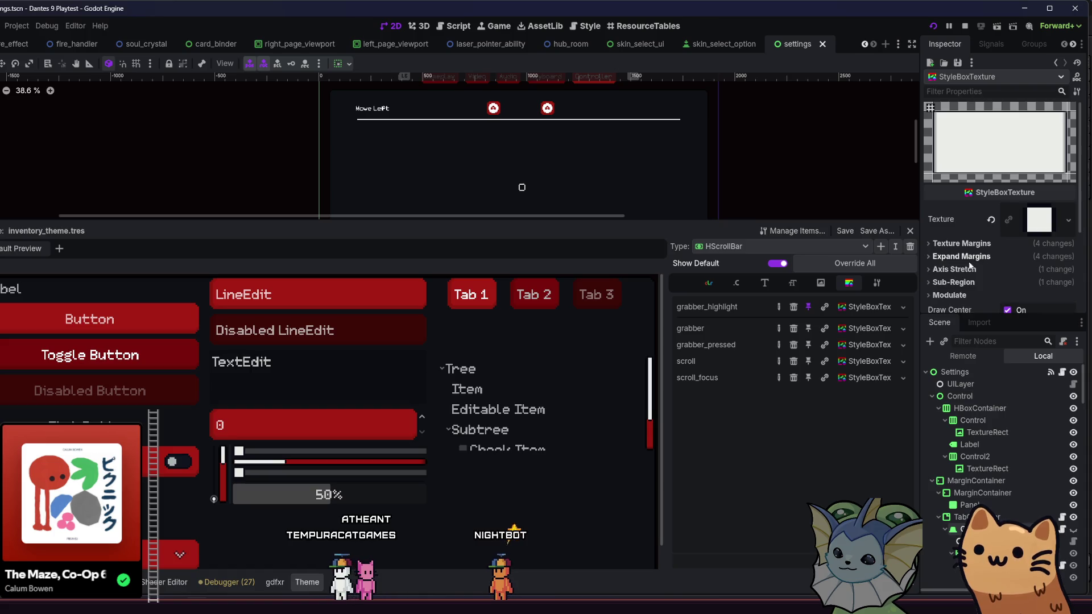
{"action": "left_click", "coordinate": [969, 258]}
{"action": "left_click", "coordinate": [961, 270]}
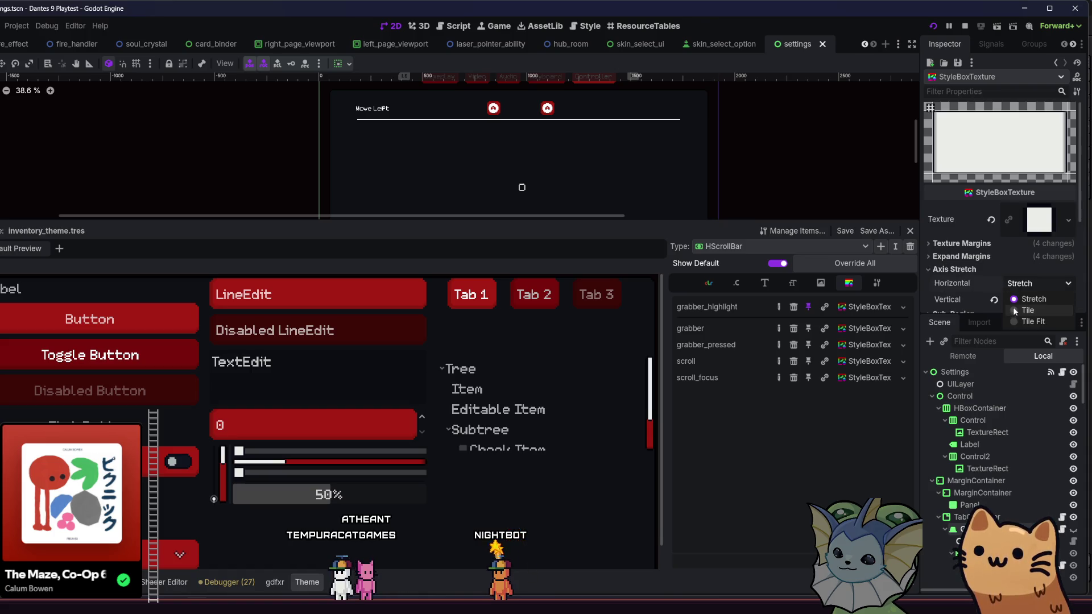
{"action": "left_click", "coordinate": [1015, 311]}
{"action": "key", "text": "ctrl+s"}
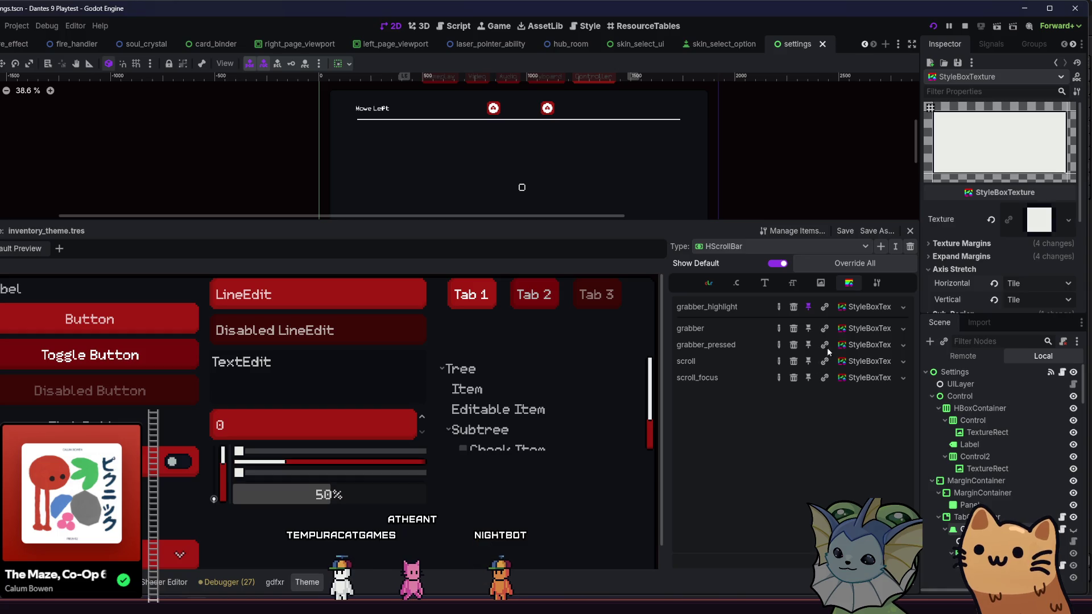
Set the scroll style's horizontal and vertical Axis Stretch to Tile
{"action": "left_click", "coordinate": [866, 363]}
{"action": "left_click", "coordinate": [1005, 254]}
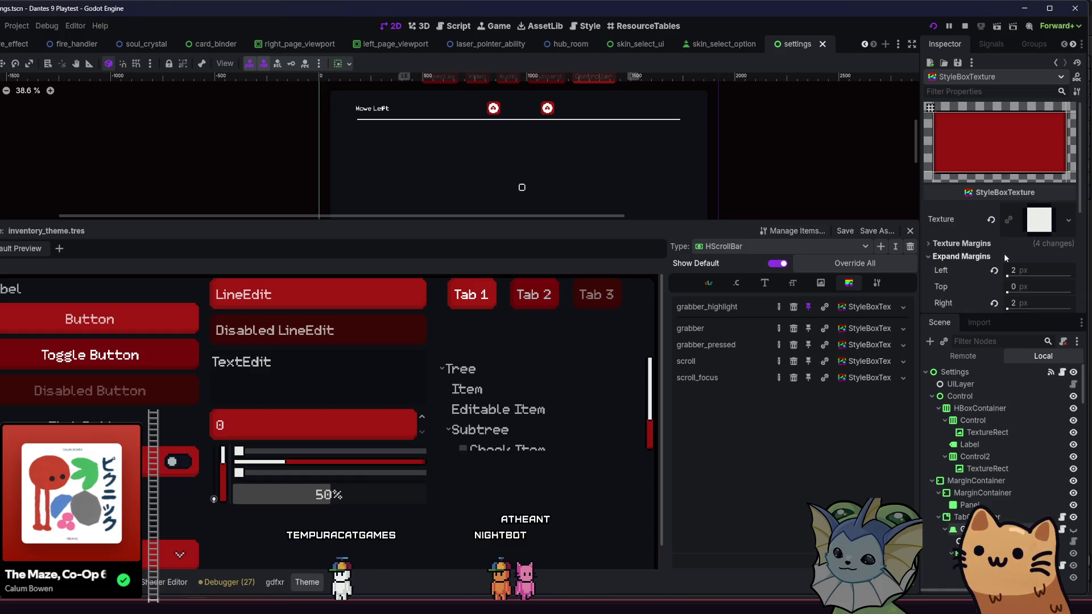
{"action": "left_click", "coordinate": [1004, 254]}
{"action": "left_click", "coordinate": [1004, 253]}
{"action": "left_click", "coordinate": [1004, 254]}
{"action": "left_click", "coordinate": [966, 267]}
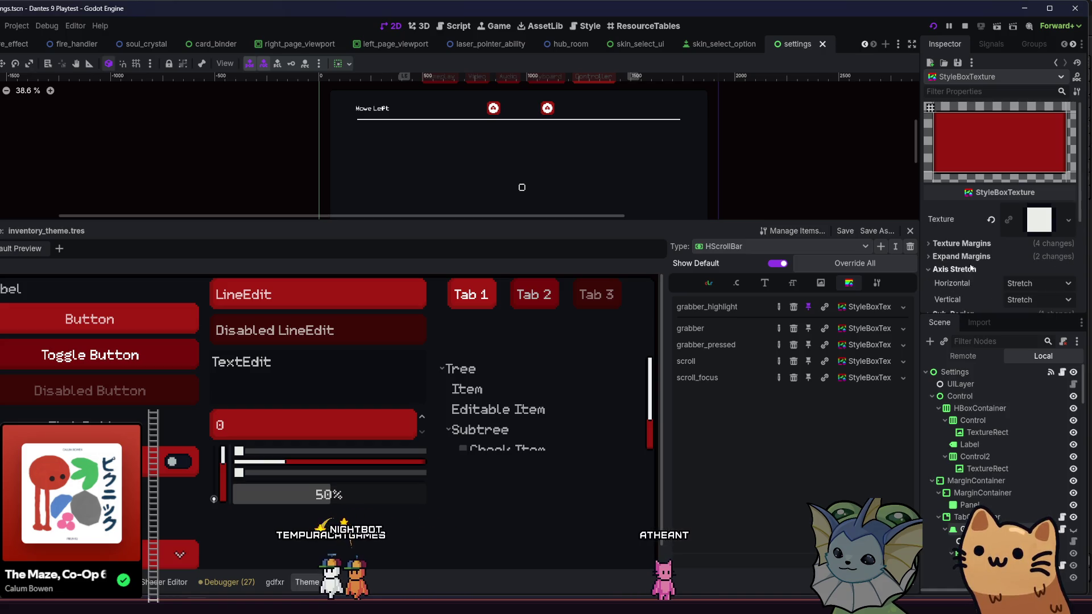
{"action": "left_click", "coordinate": [1005, 281]}
{"action": "left_click", "coordinate": [1017, 308]}
{"action": "left_click", "coordinate": [1021, 301]}
{"action": "left_click", "coordinate": [1012, 321]}
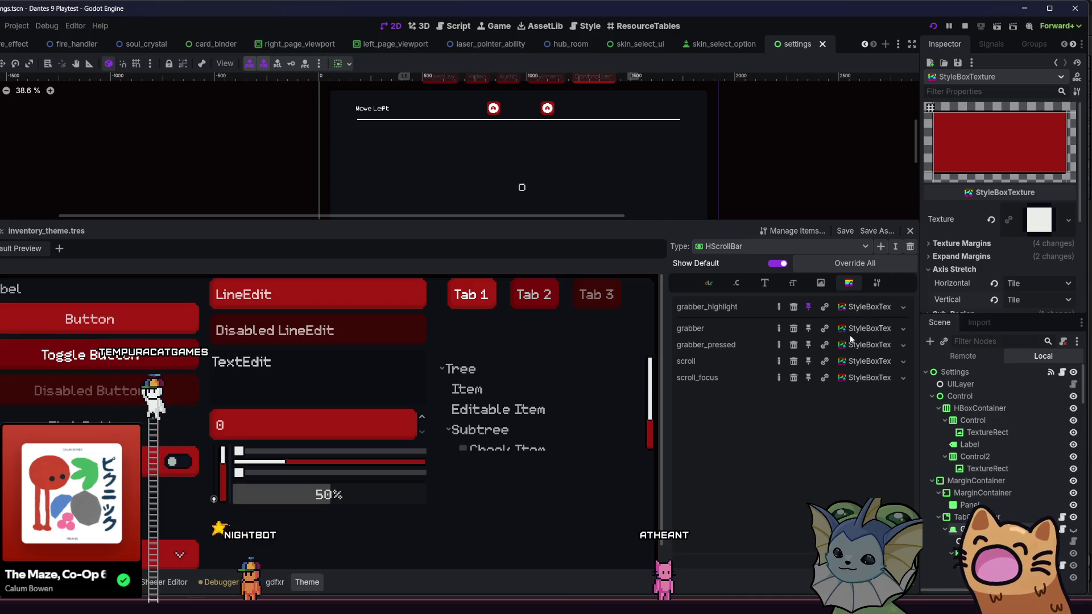
Set the scroll_focus style's horizontal Axis Stretch to Tile
{"action": "left_click", "coordinate": [863, 369]}
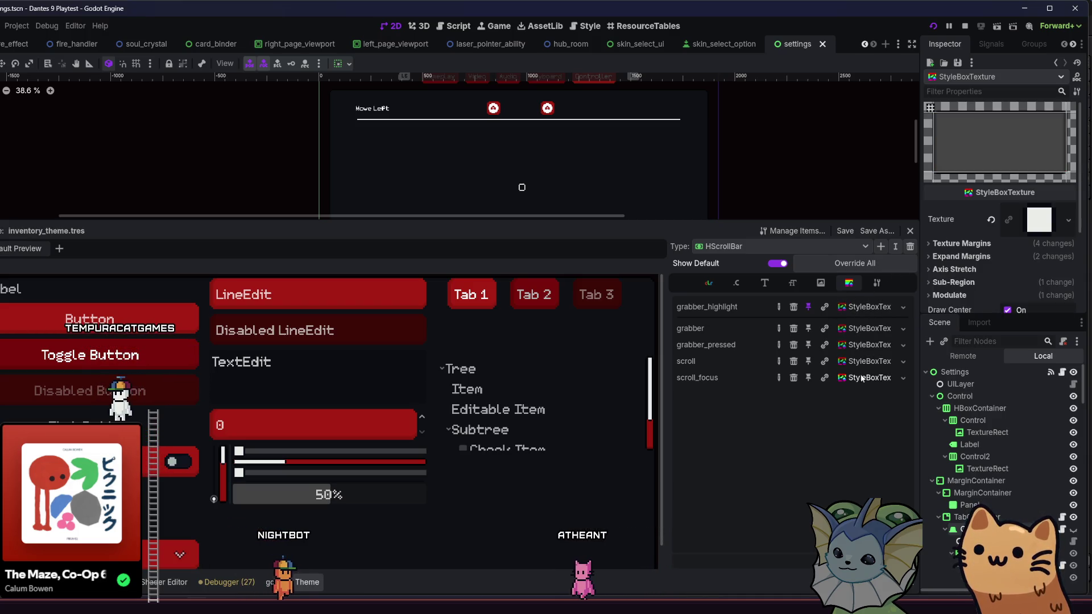
{"action": "left_click", "coordinate": [991, 257]}
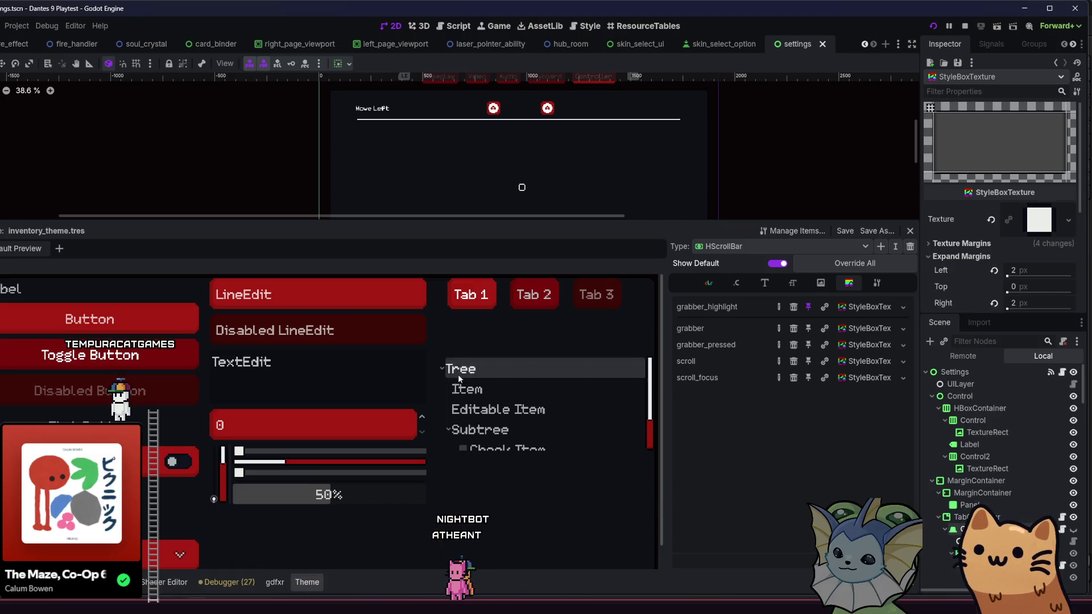
{"action": "scroll", "coordinate": [649, 433], "scroll_direction": "down", "scroll_amount": 2}
{"action": "scroll", "coordinate": [656, 434], "scroll_direction": "up", "scroll_amount": 2}
{"action": "scroll", "coordinate": [978, 253], "scroll_direction": "down", "scroll_amount": 3}
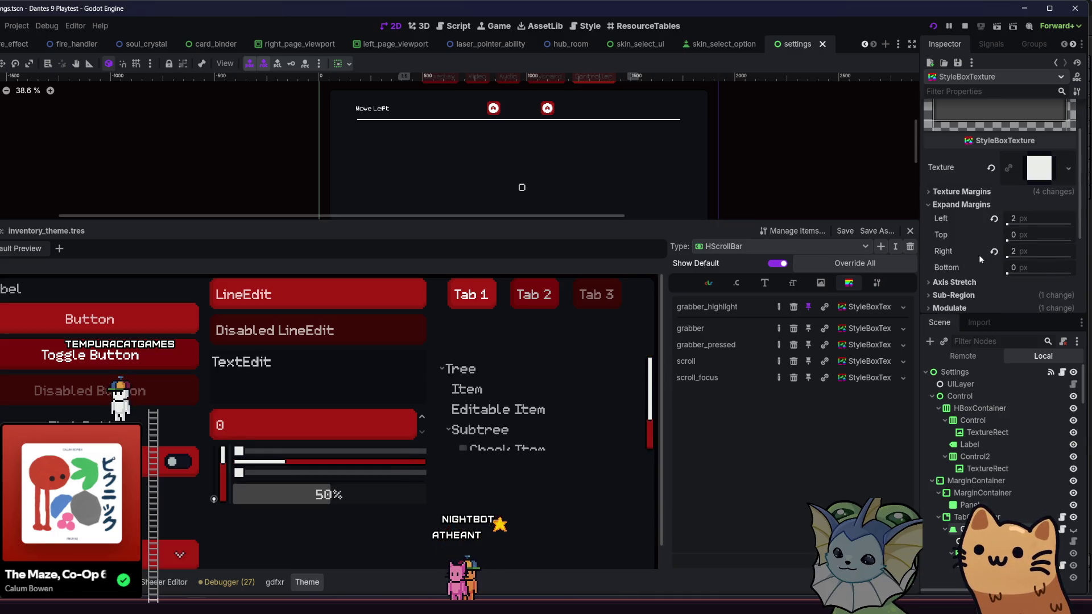
{"action": "left_click", "coordinate": [1036, 272]}
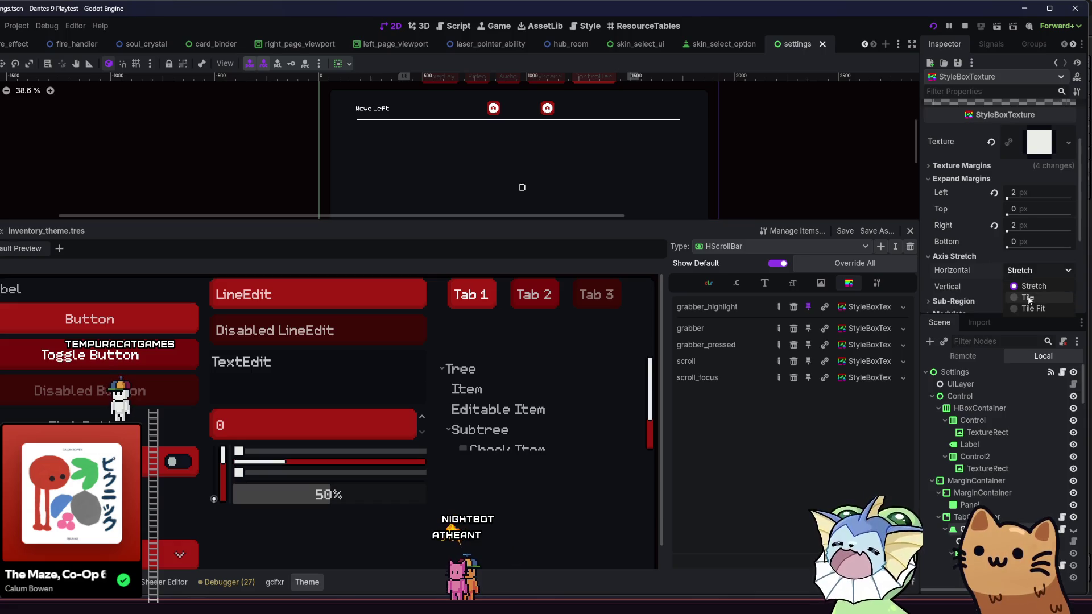
{"action": "left_click", "coordinate": [1029, 297]}
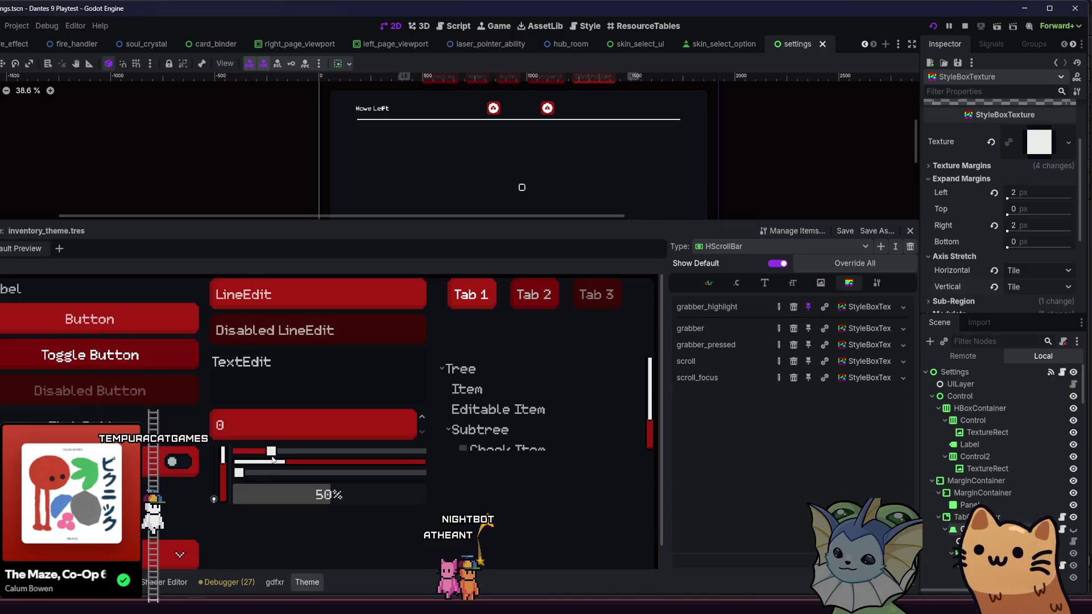
{"action": "scroll", "coordinate": [334, 452], "scroll_direction": "down", "scroll_amount": 3}
{"action": "left_click_drag", "start_coordinate": [264, 466], "coordinate": [288, 463]}
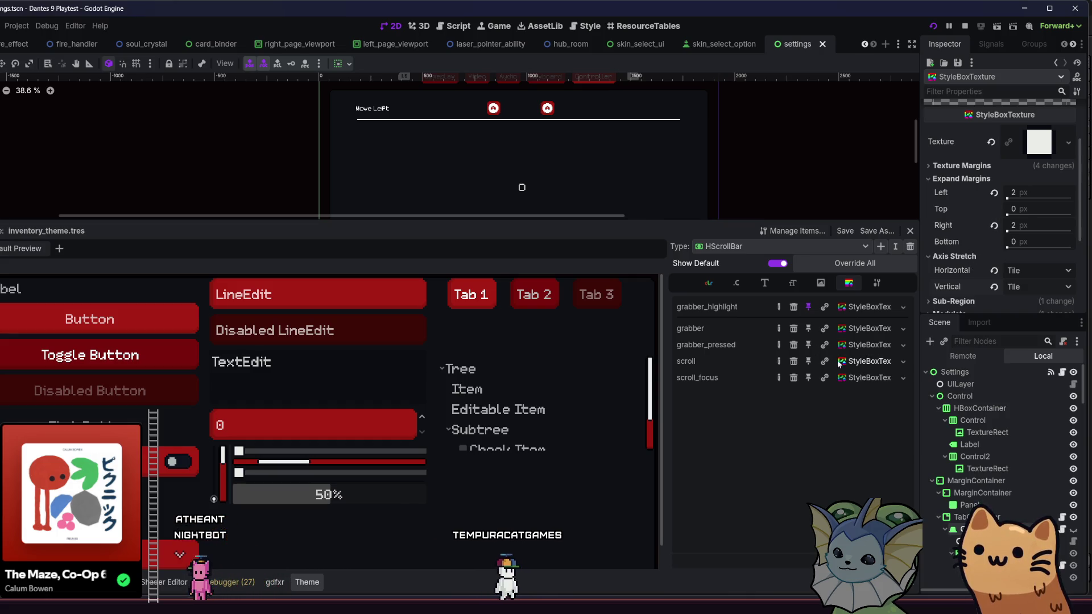
Recheck the scroll style's stretch settings and test the preview scrollbar's grabber
{"action": "left_click", "coordinate": [839, 364]}
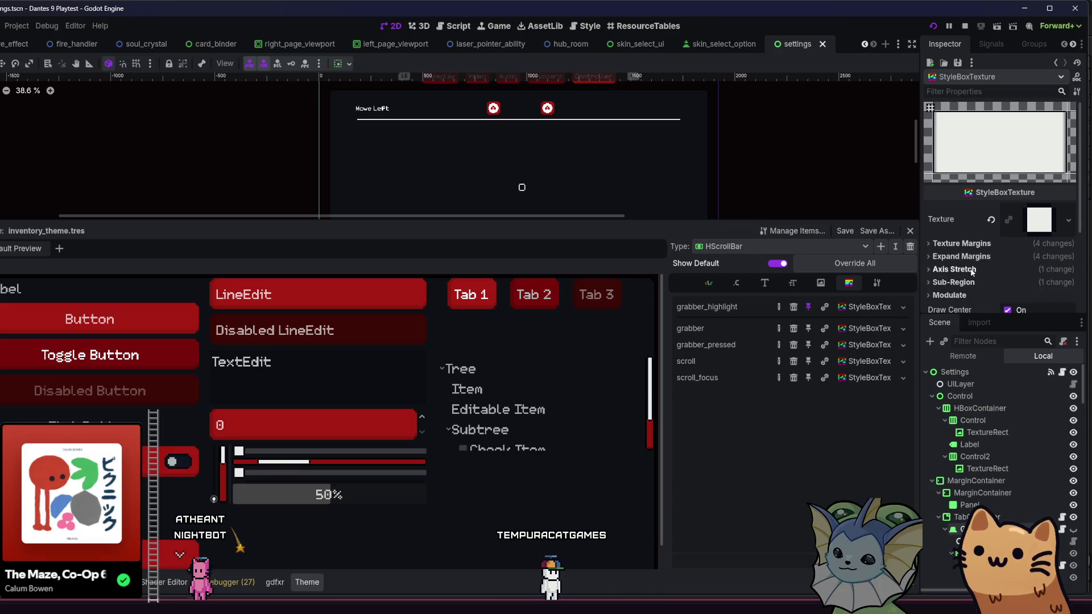
{"action": "scroll", "coordinate": [973, 272], "scroll_direction": "down", "scroll_amount": 2}
{"action": "left_click", "coordinate": [974, 220]}
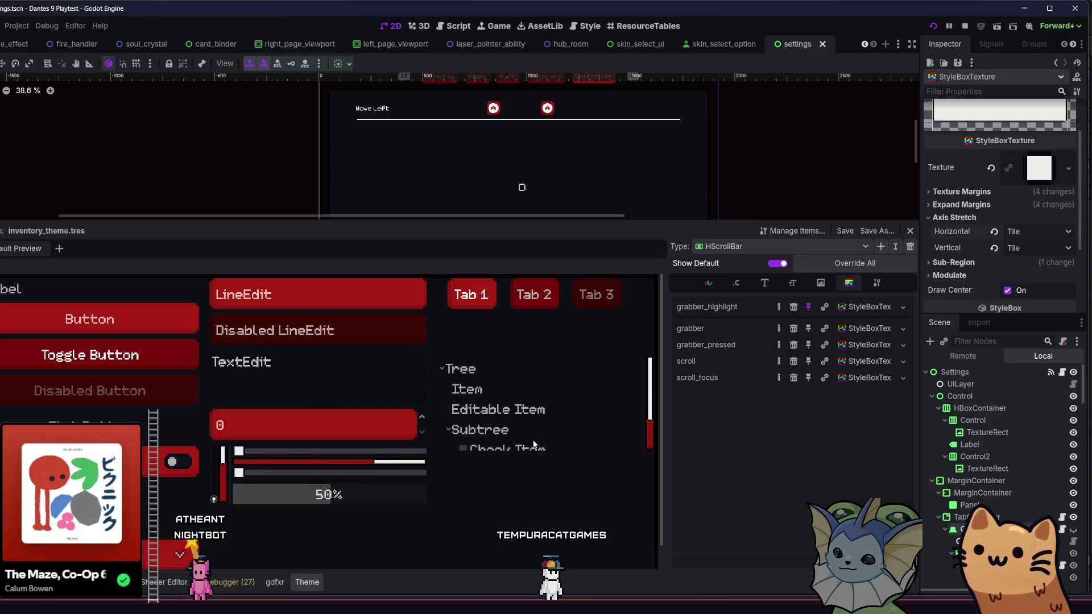
{"action": "scroll", "coordinate": [649, 370], "scroll_direction": "down", "scroll_amount": 2}
{"action": "scroll", "coordinate": [649, 375], "scroll_direction": "up", "scroll_amount": 2}
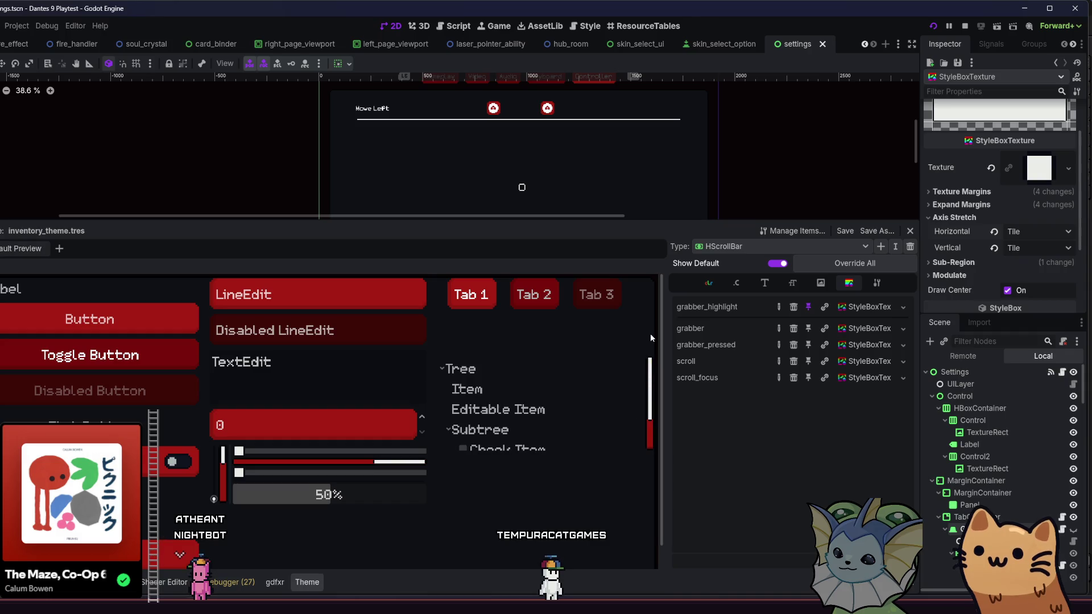
{"action": "left_click", "coordinate": [339, 463]}
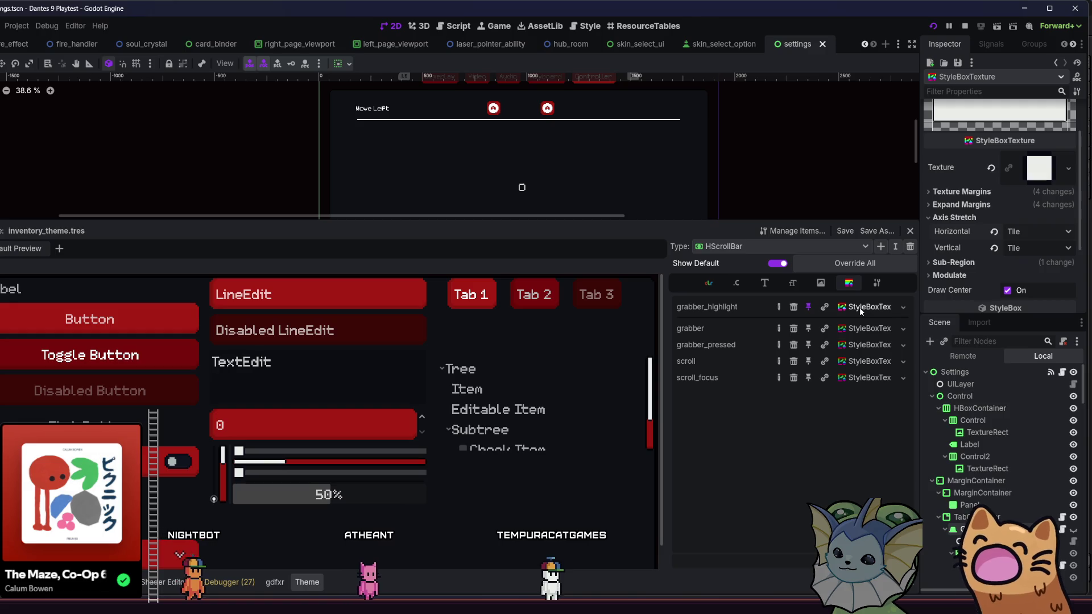
Review the style's margins and open the Region Editor for its texture sub-region
{"action": "left_click", "coordinate": [1008, 194]}
{"action": "left_click", "coordinate": [1005, 192]}
{"action": "left_click", "coordinate": [1001, 201]}
{"action": "left_click", "coordinate": [1001, 203]}
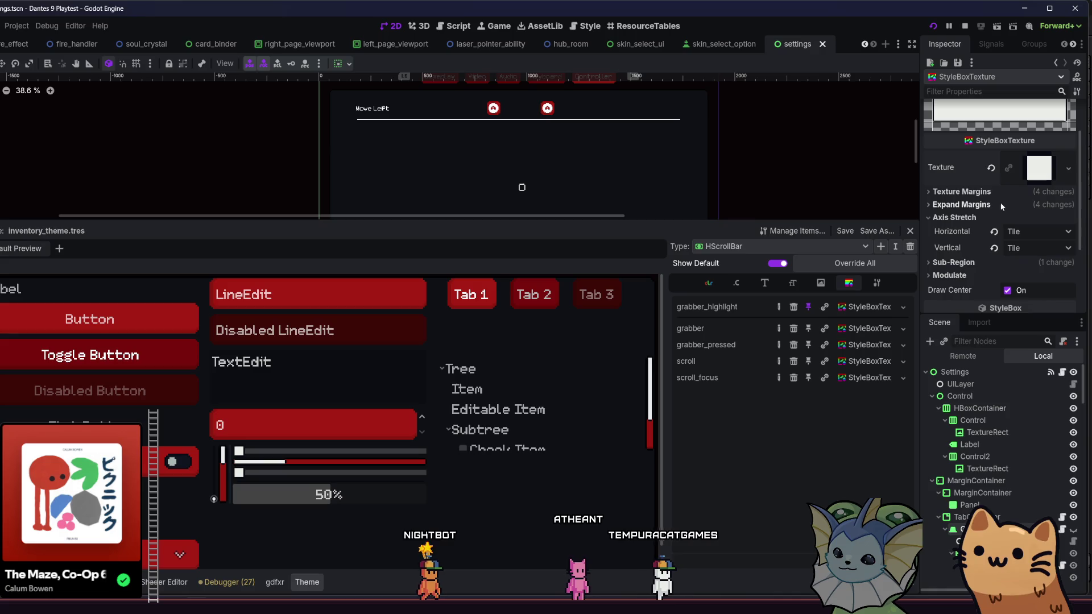
{"action": "left_click", "coordinate": [967, 218]}
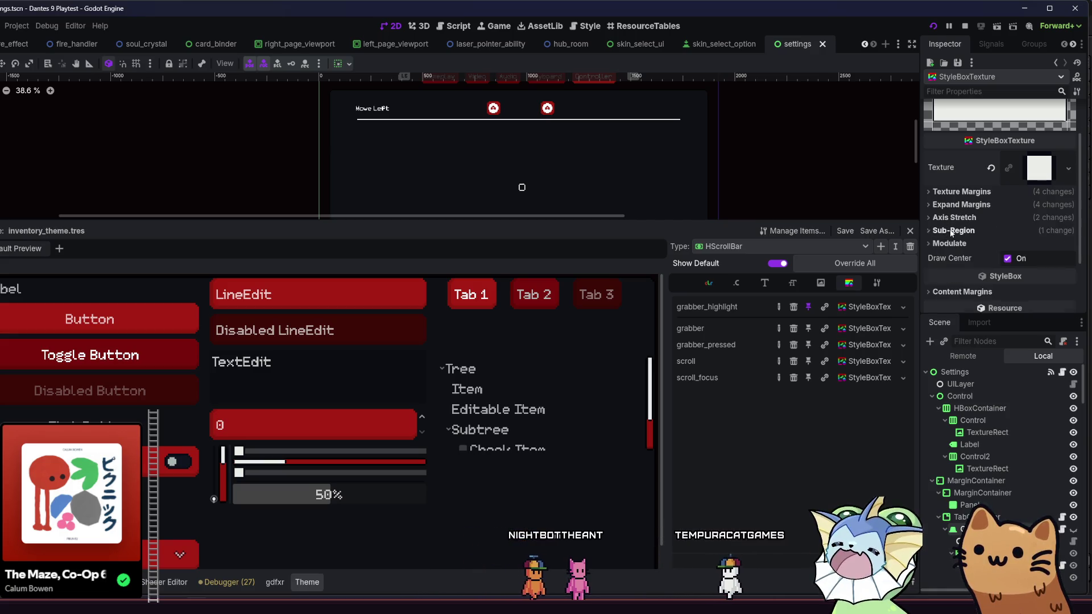
{"action": "left_click", "coordinate": [952, 231]}
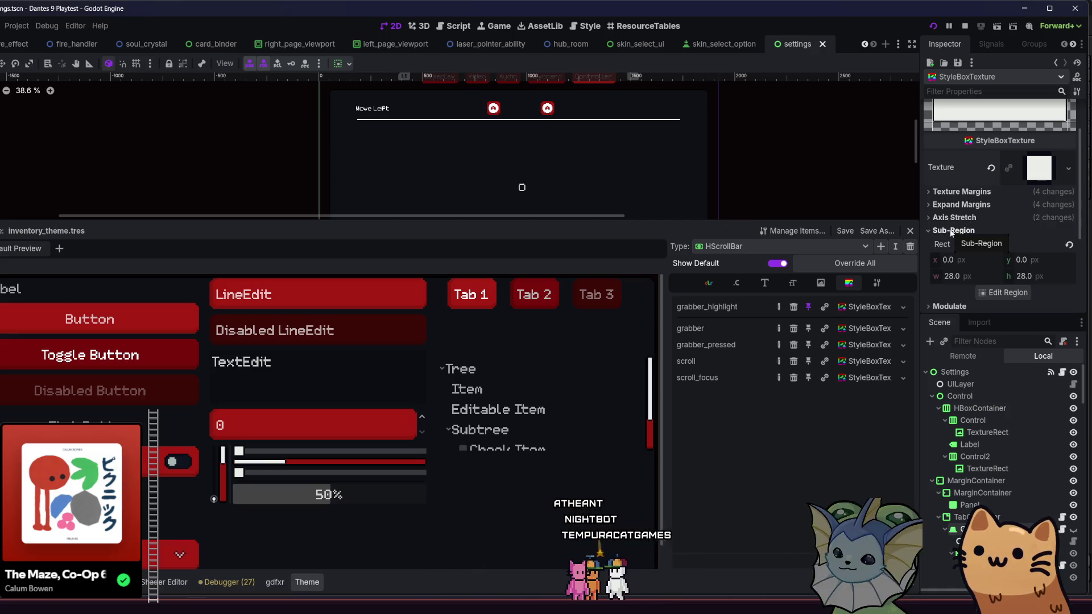
{"action": "left_click", "coordinate": [1002, 293]}
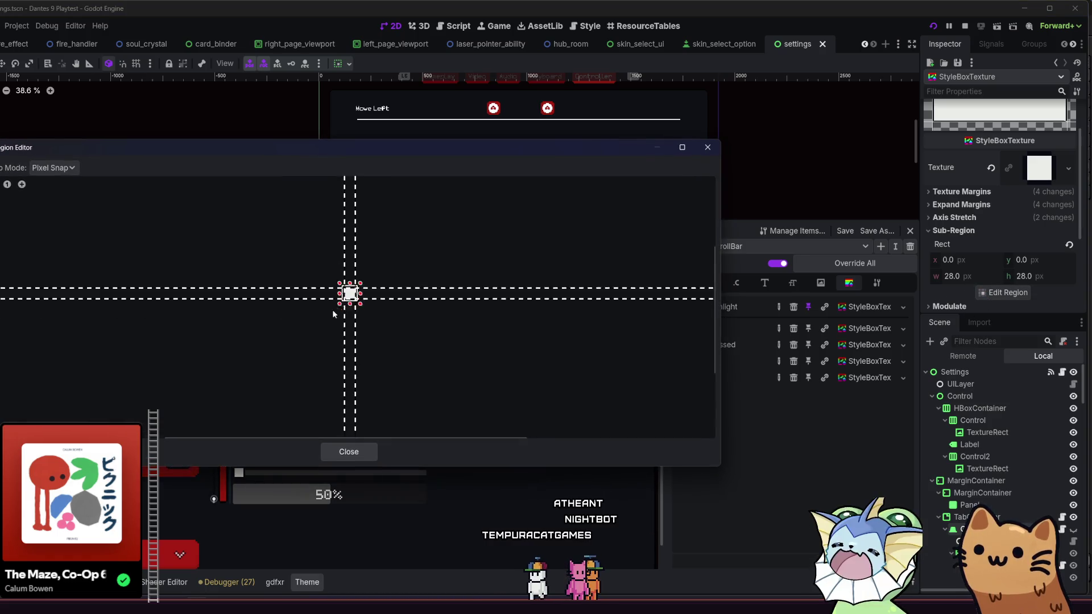
Close the Region Editor and give the style a left texture margin of 4
{"action": "scroll", "coordinate": [359, 310], "scroll_direction": "up", "scroll_amount": 2}
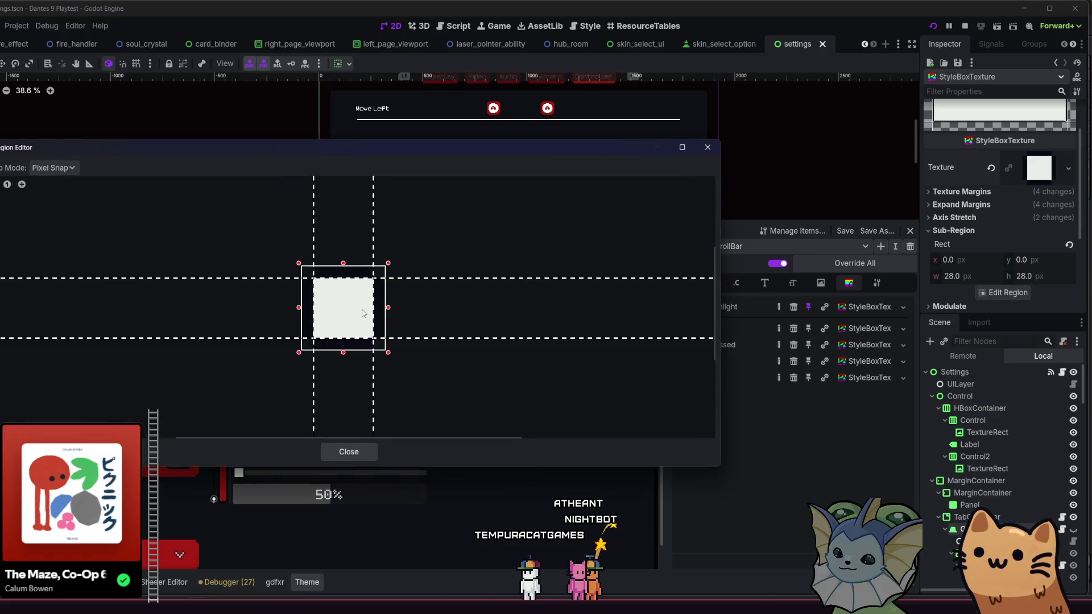
{"action": "left_click", "coordinate": [709, 148]}
{"action": "scroll", "coordinate": [948, 210], "scroll_direction": "down", "scroll_amount": 3}
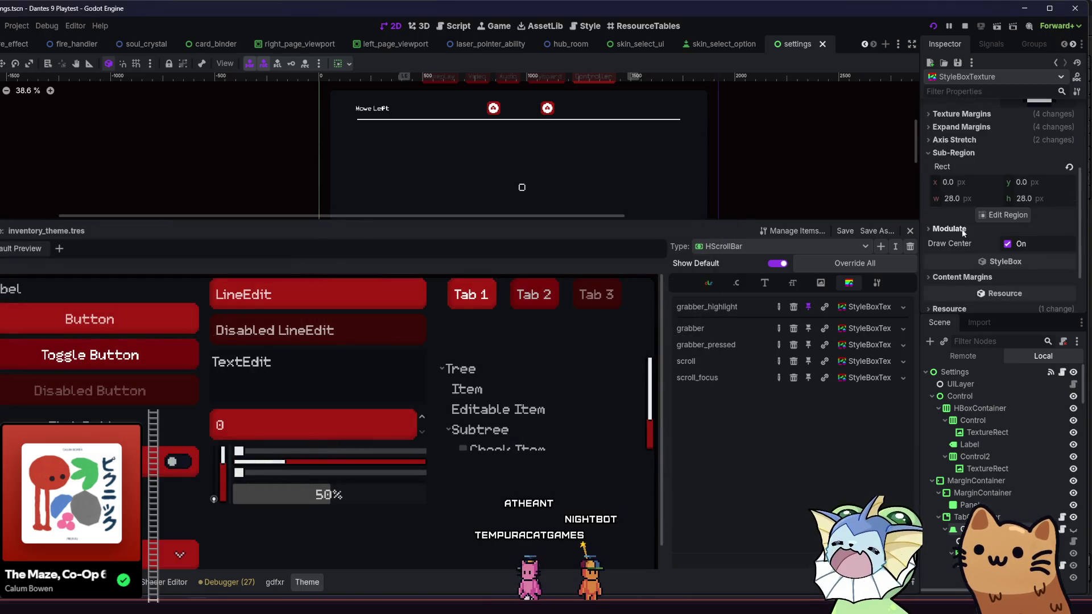
{"action": "scroll", "coordinate": [961, 227], "scroll_direction": "up", "scroll_amount": 2}
{"action": "left_click", "coordinate": [955, 165]}
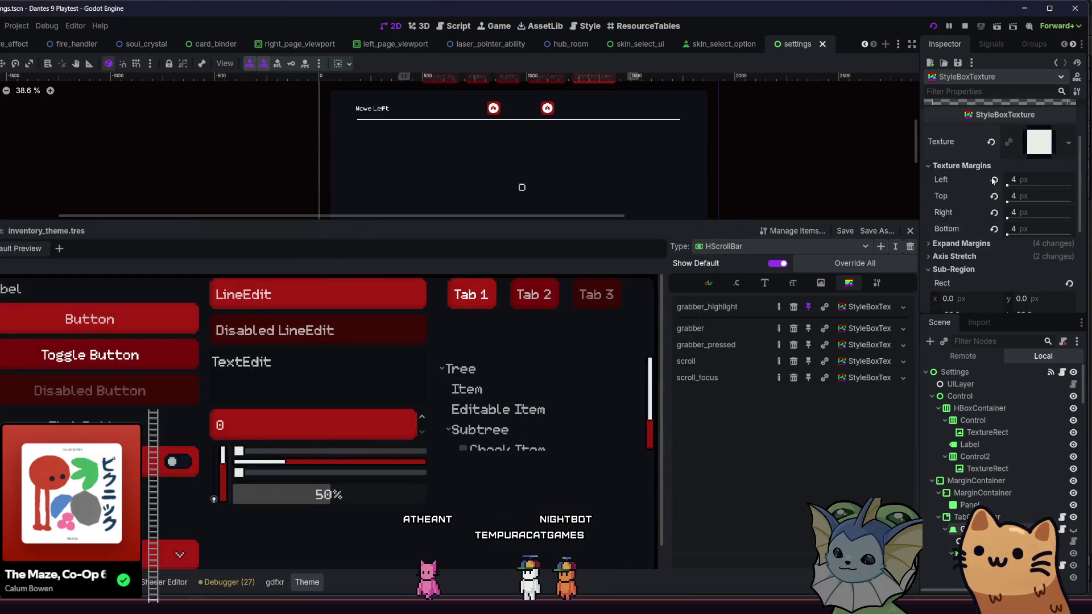
{"action": "left_click_drag", "start_coordinate": [1007, 186], "coordinate": [1005, 187]}
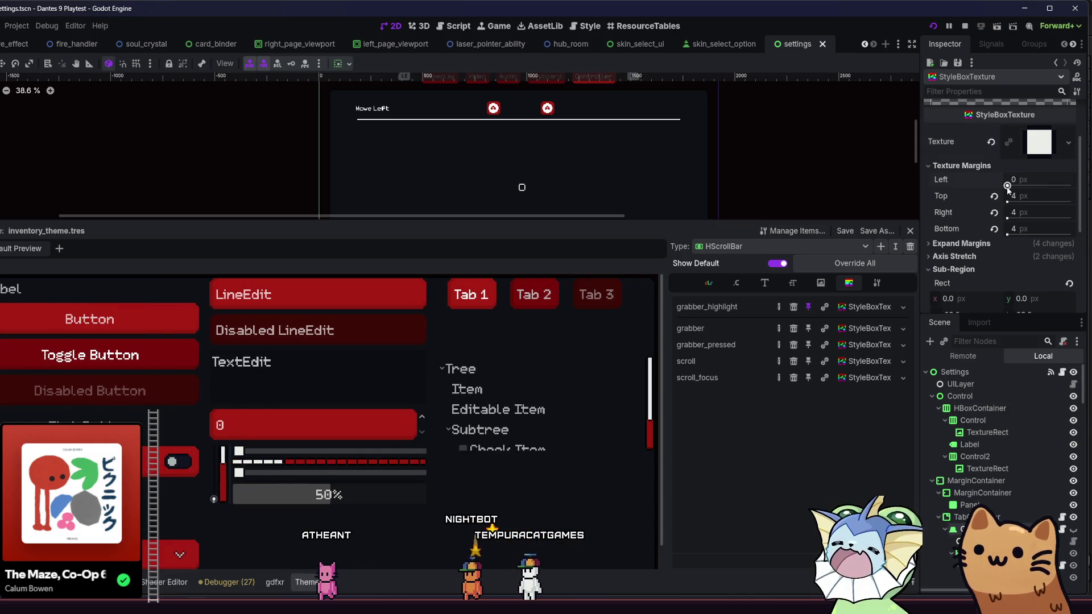
{"action": "left_click", "coordinate": [1011, 180]}
{"action": "type", "text": "4"}
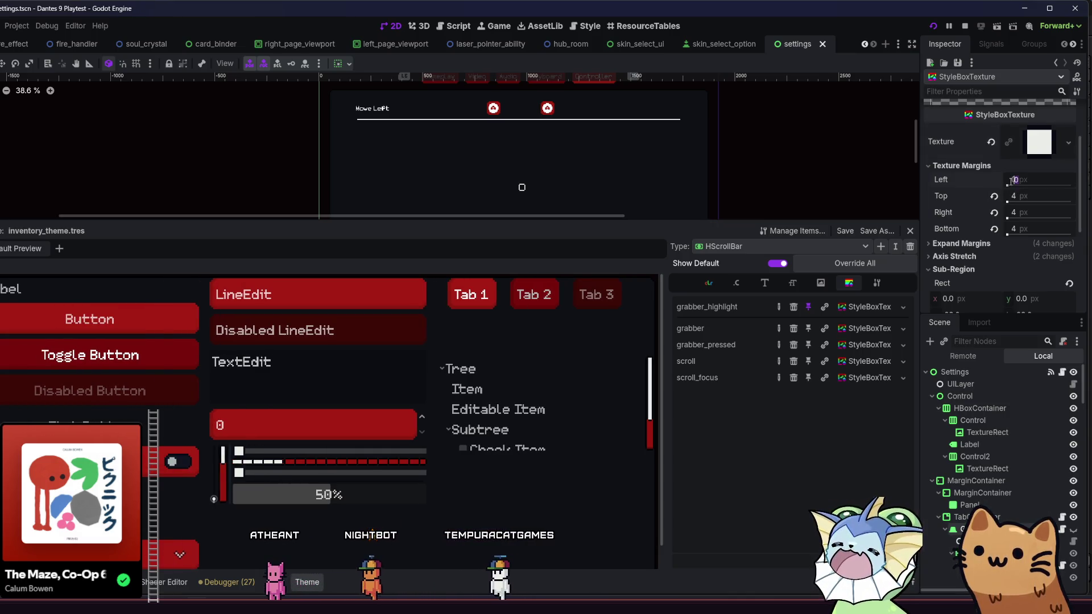
{"action": "key", "text": "Return"}
{"action": "type", "text": "5"}
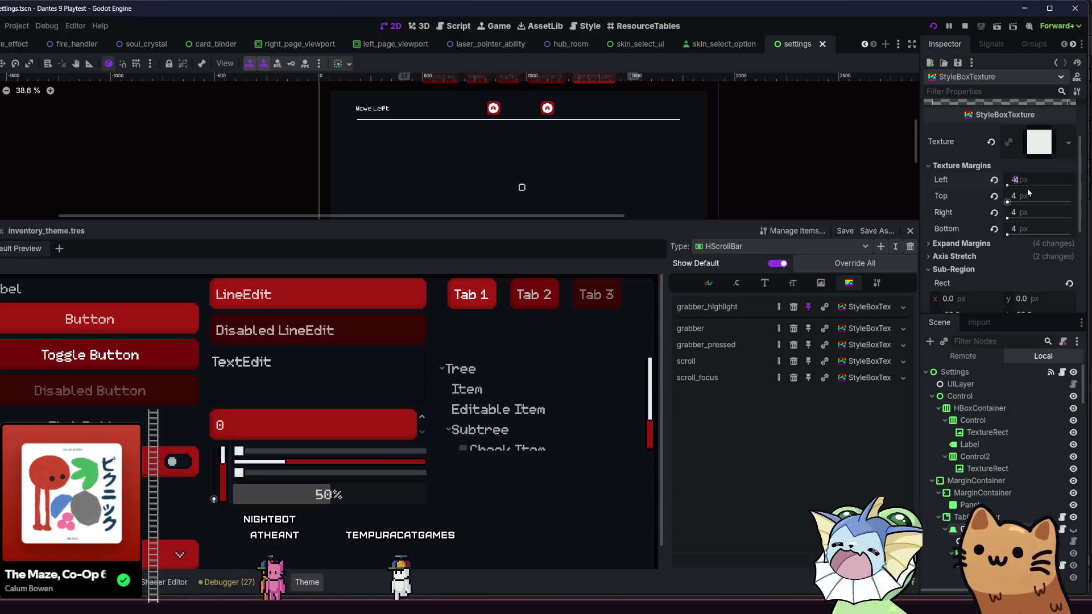
{"action": "left_click", "coordinate": [1027, 189]}
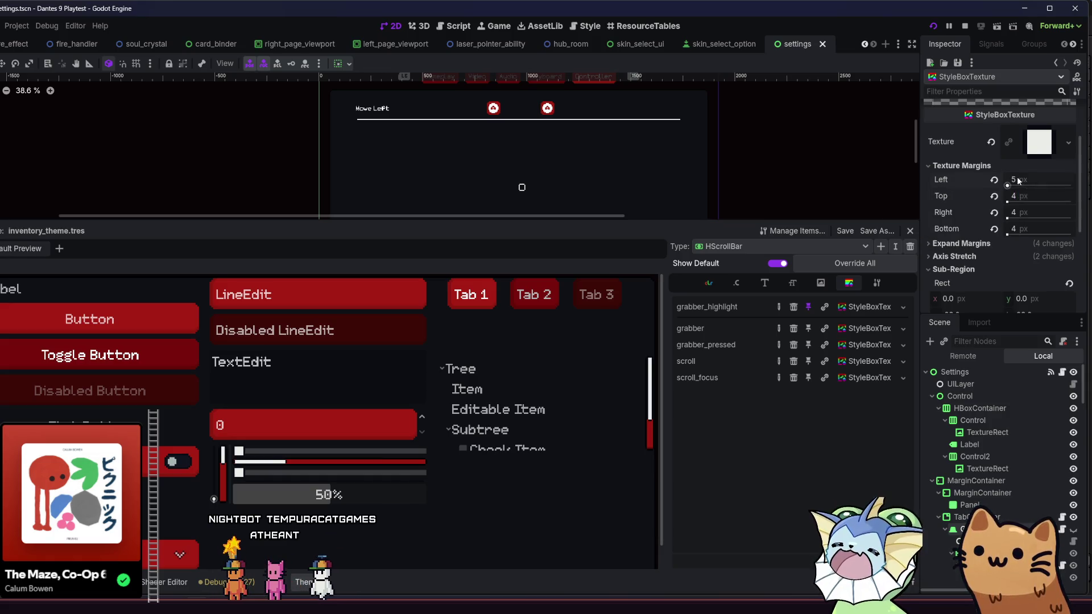
Review this style's expand margins, then select the HScrollBar scroll style
{"action": "left_click", "coordinate": [990, 166]}
{"action": "left_click", "coordinate": [990, 180]}
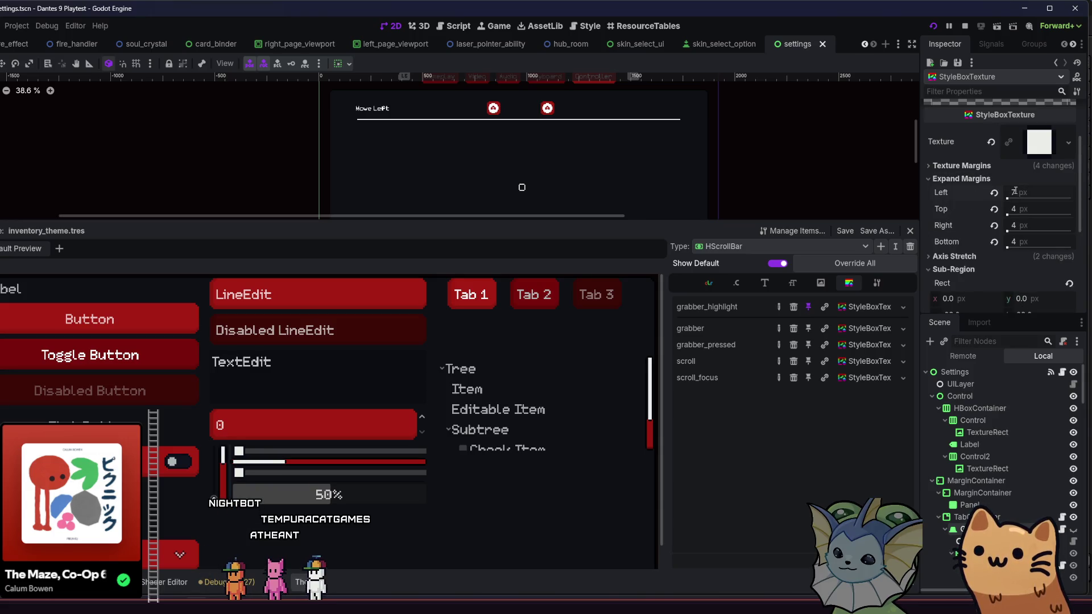
{"action": "left_click", "coordinate": [957, 180]}
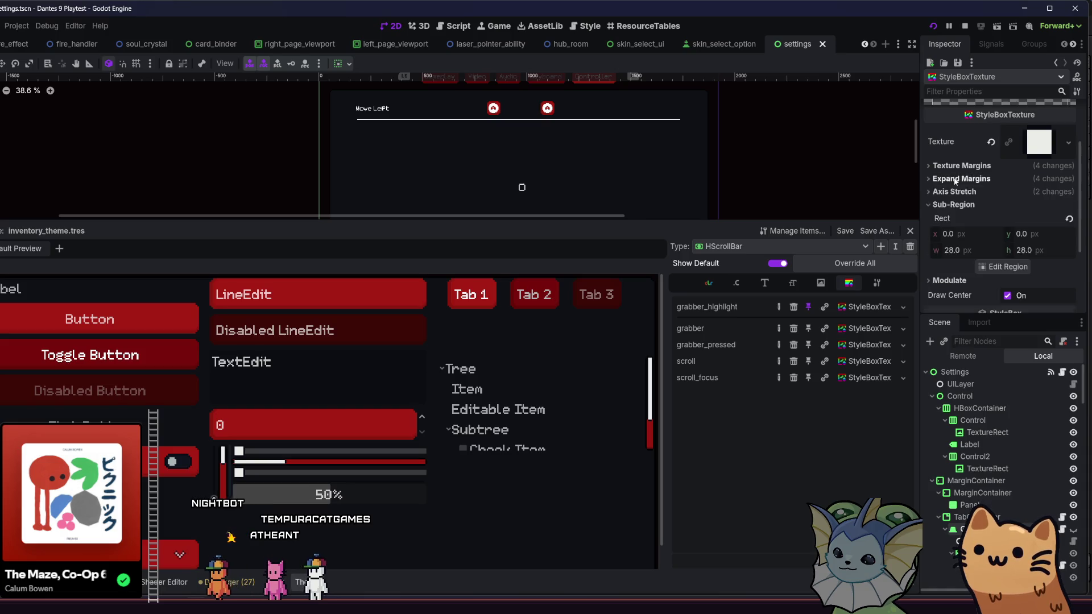
{"action": "left_click", "coordinate": [860, 360]}
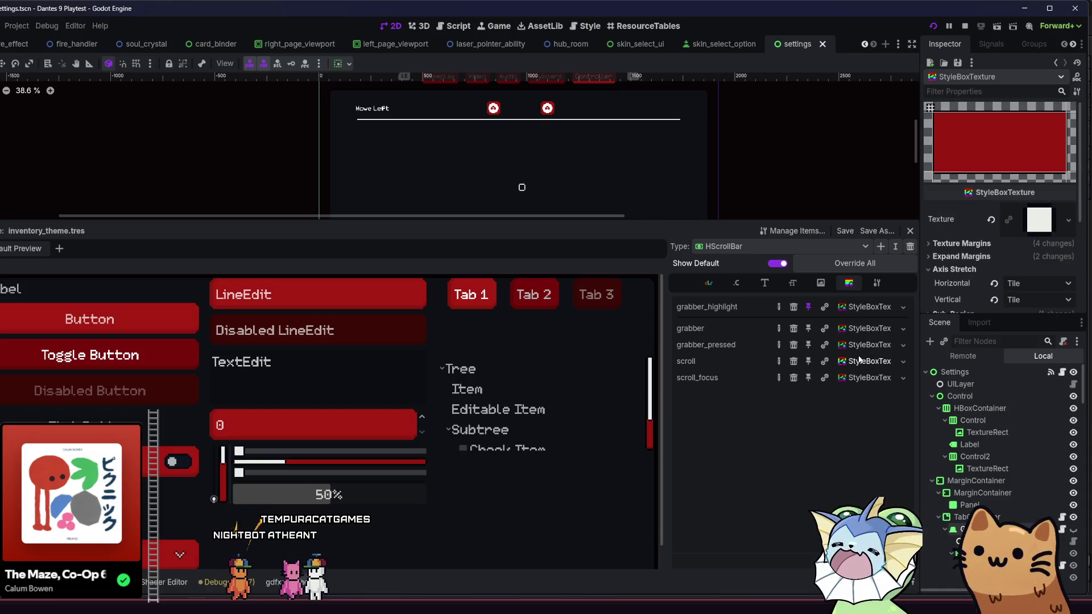
Set the scroll style's expand margins to bottom 2, right 0 and left 0
{"action": "scroll", "coordinate": [963, 216], "scroll_direction": "down", "scroll_amount": 4}
{"action": "left_click", "coordinate": [954, 165]}
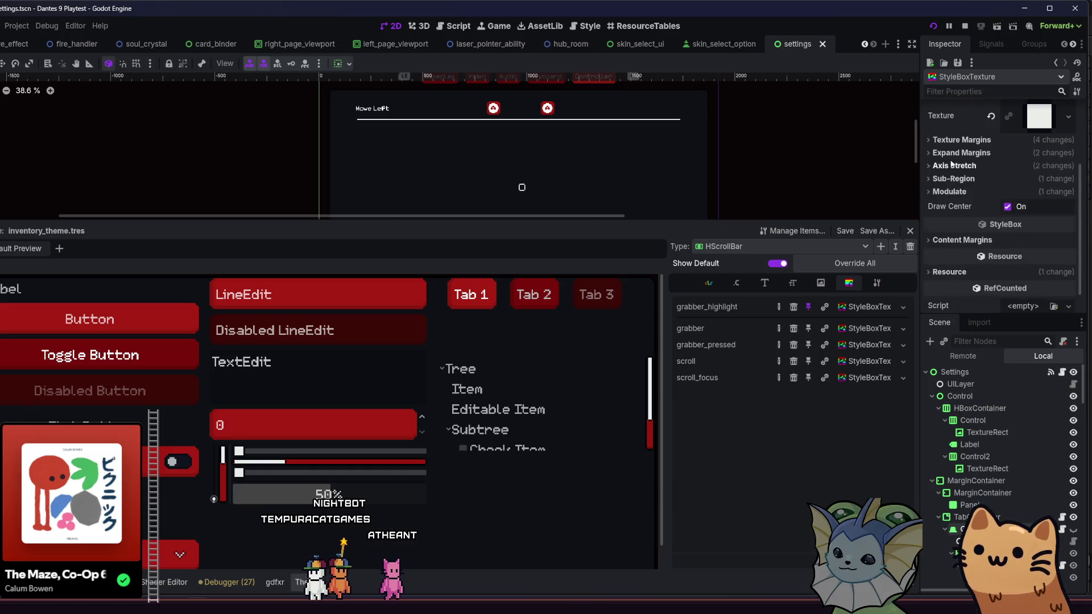
{"action": "left_click", "coordinate": [953, 154]}
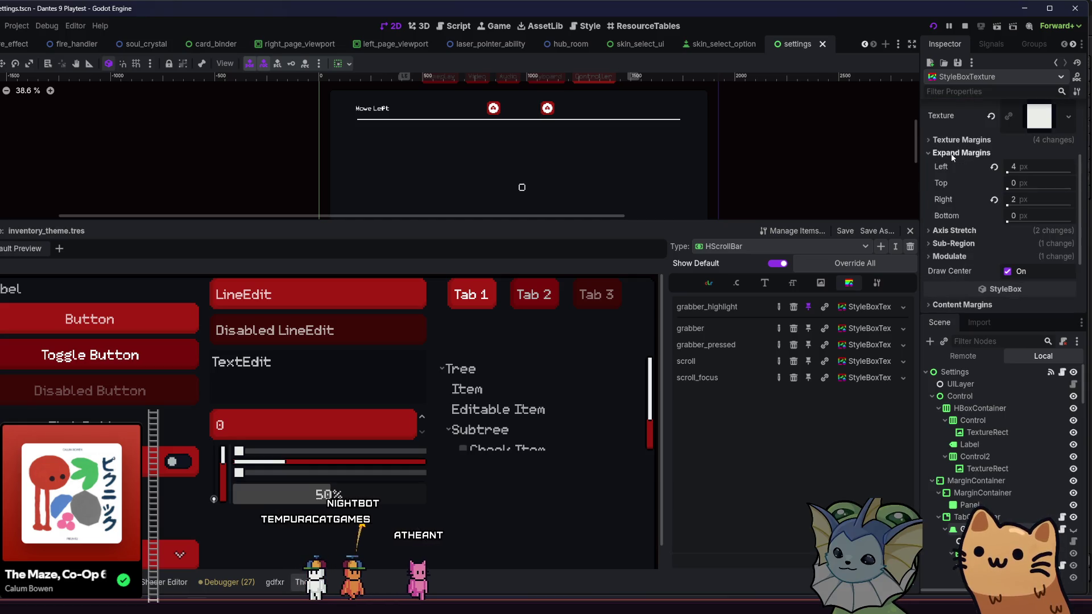
{"action": "left_click", "coordinate": [1039, 181]}
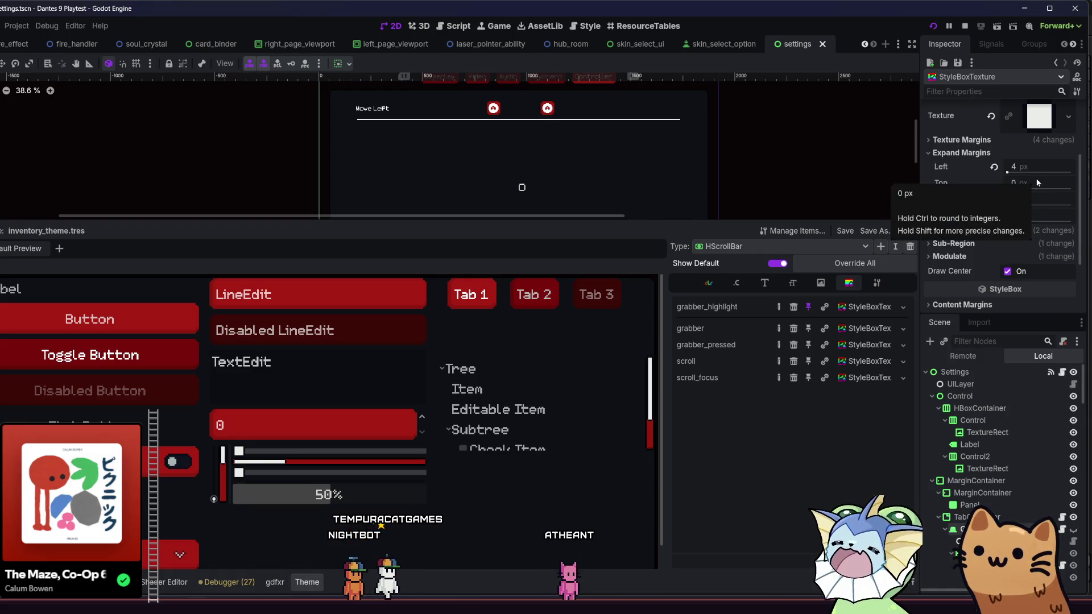
{"action": "type", "text": "4"}
{"action": "left_click", "coordinate": [1030, 214]}
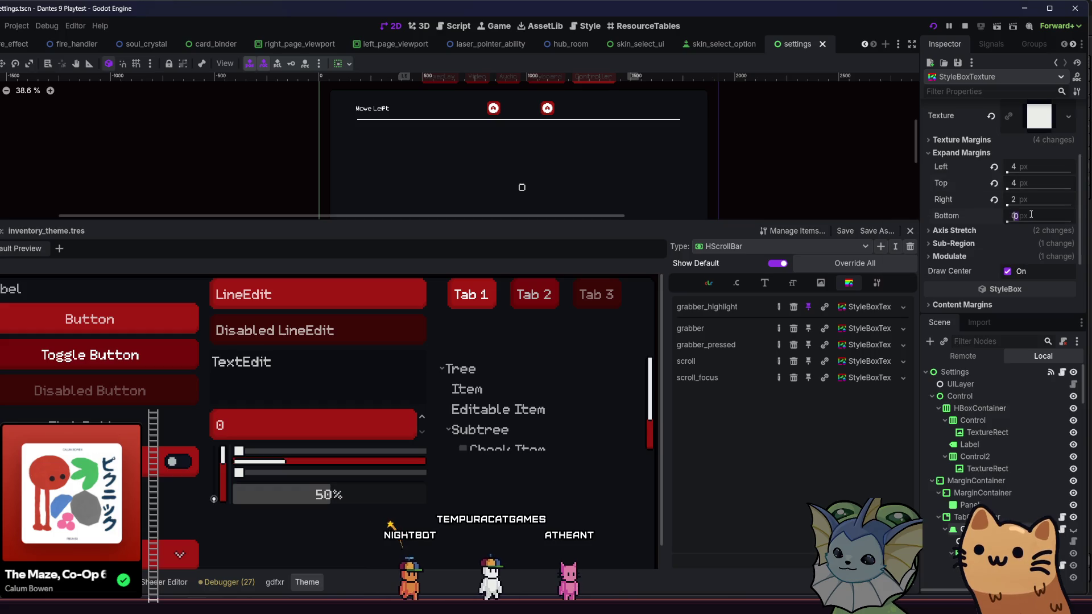
{"action": "type", "text": "2"}
{"action": "key", "text": "Return"}
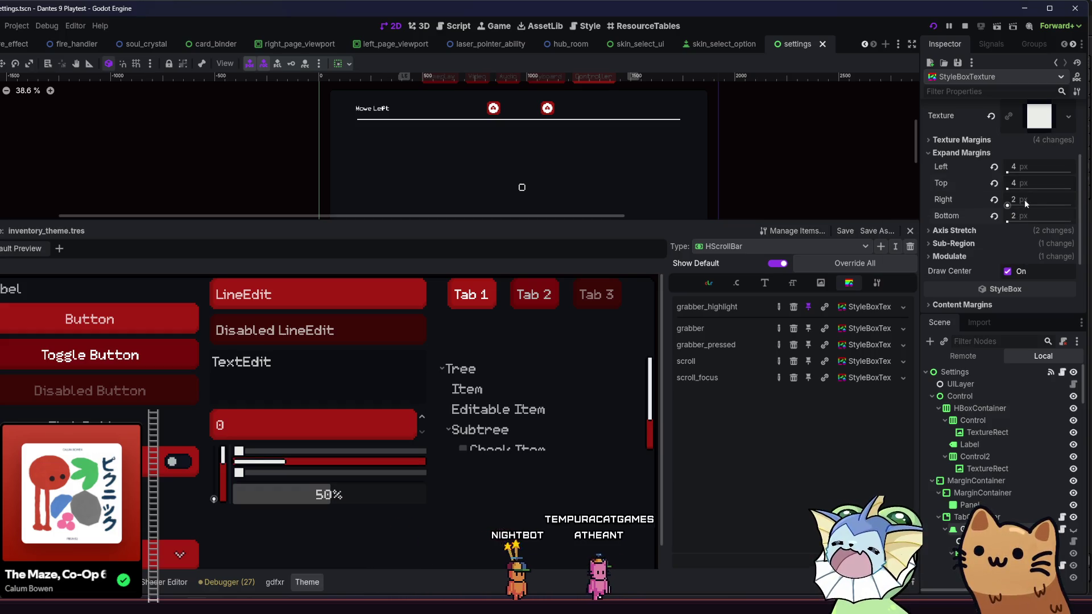
{"action": "left_click", "coordinate": [1025, 199]}
{"action": "type", "text": "0"}
{"action": "left_click", "coordinate": [1021, 167]}
{"action": "type", "text": "0"}
{"action": "key", "text": "Return"}
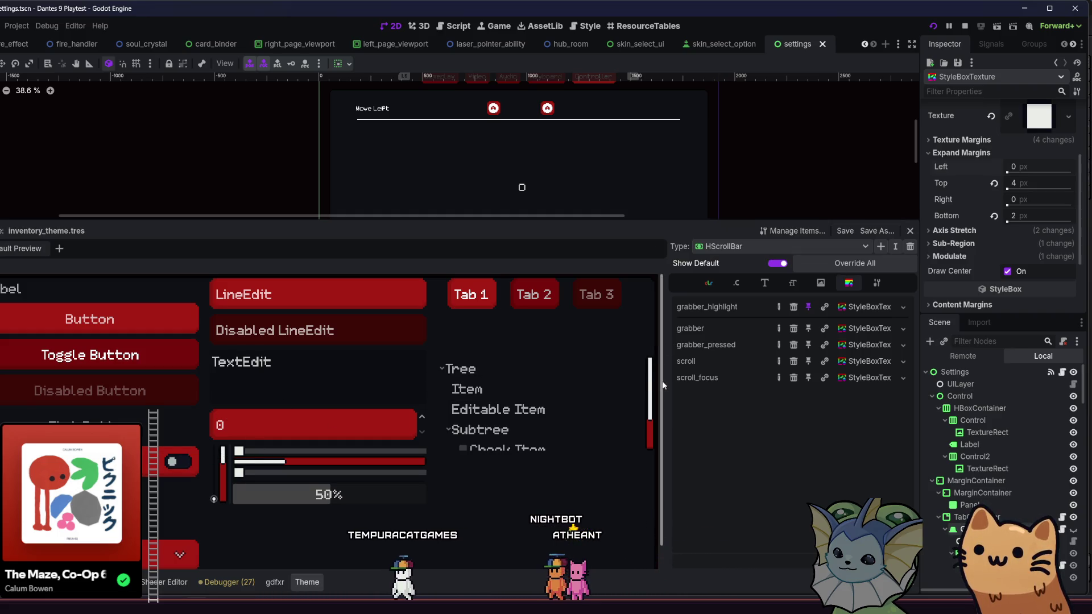
Correct the top expand margin to 2 and save the scene
{"action": "scroll", "coordinate": [651, 396], "scroll_direction": "down", "scroll_amount": 2}
{"action": "scroll", "coordinate": [651, 396], "scroll_direction": "up", "scroll_amount": 2}
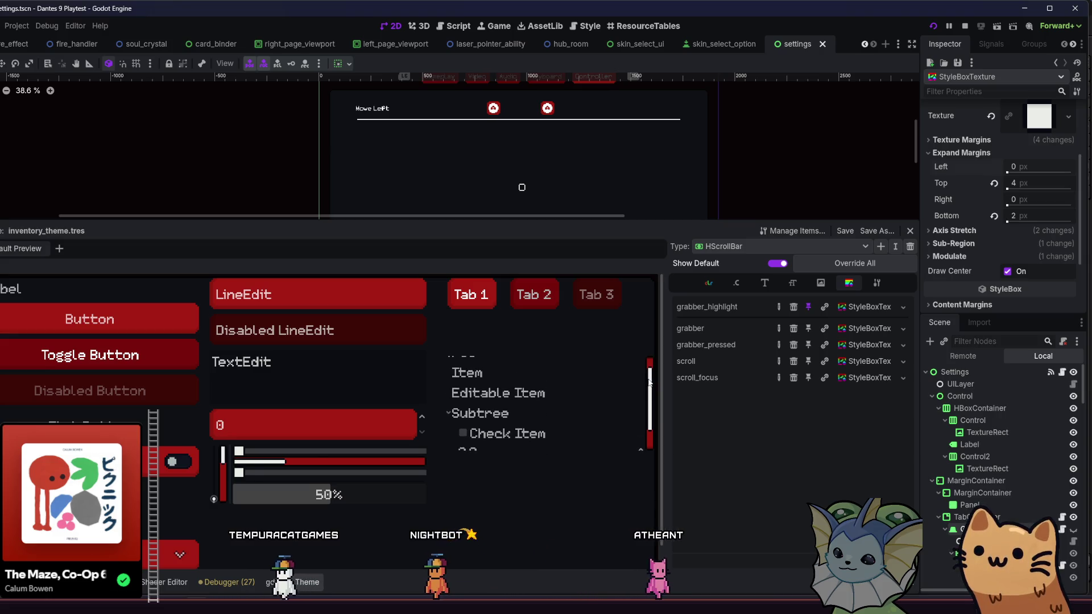
{"action": "scroll", "coordinate": [647, 419], "scroll_direction": "down", "scroll_amount": 3}
{"action": "scroll", "coordinate": [636, 426], "scroll_direction": "up", "scroll_amount": 2}
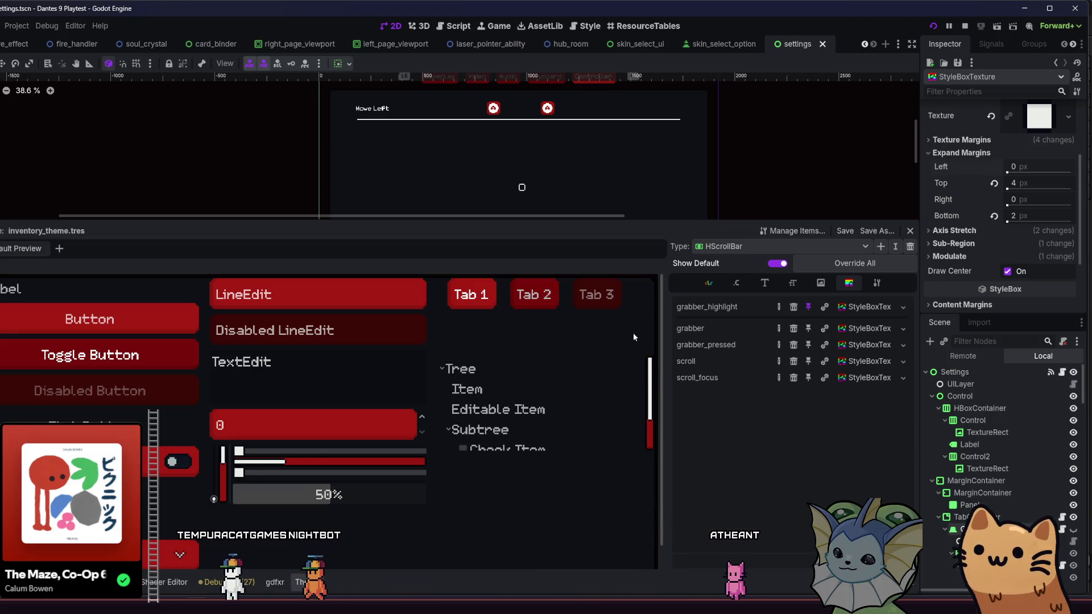
{"action": "scroll", "coordinate": [632, 409], "scroll_direction": "down", "scroll_amount": 2}
{"action": "scroll", "coordinate": [633, 456], "scroll_direction": "up", "scroll_amount": 2}
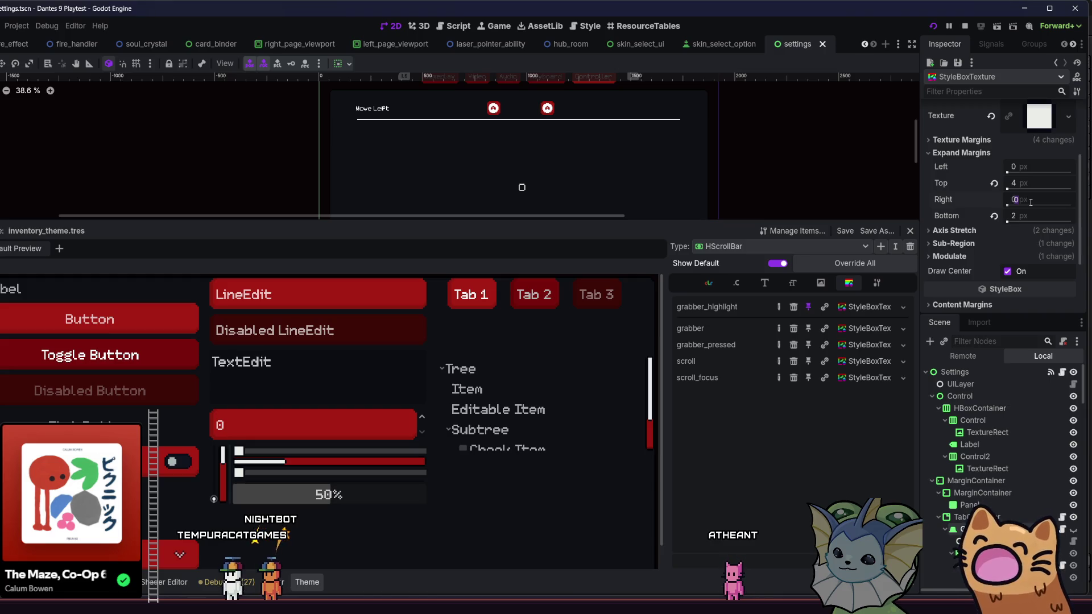
{"action": "type", "text": "2"}
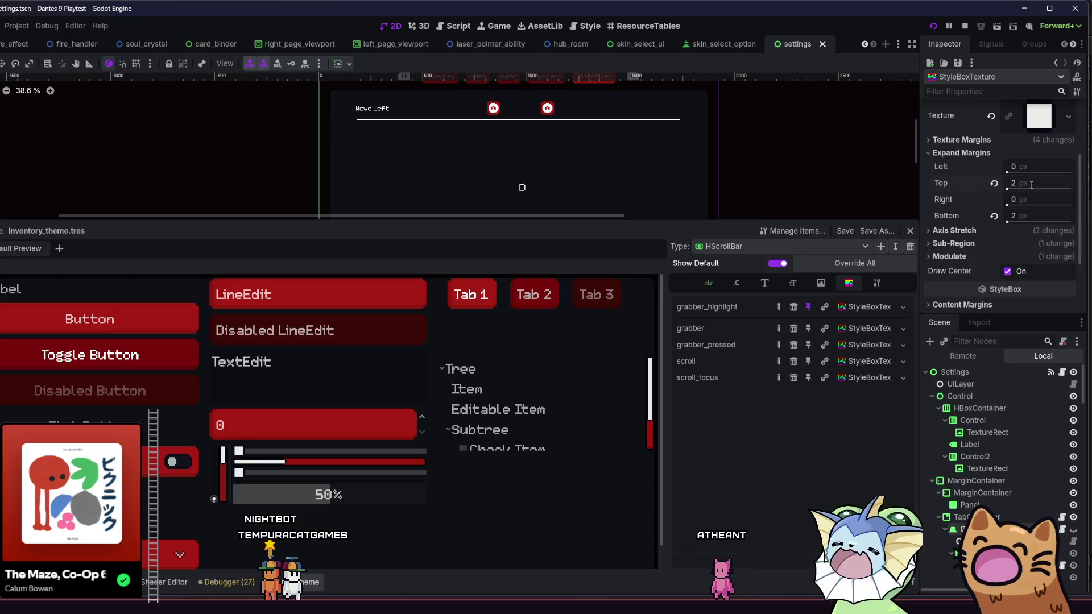
{"action": "key", "text": "ctrl+s"}
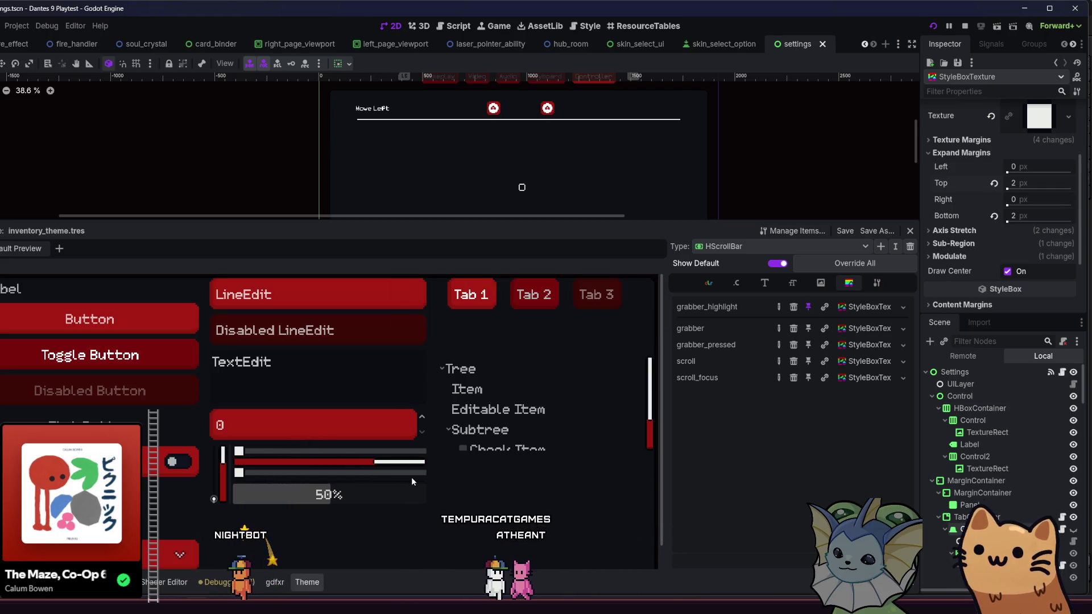
Review the grabber style's expand margins, then open the deck book in the playtest
{"action": "left_click", "coordinate": [862, 328]}
{"action": "left_click", "coordinate": [949, 230]}
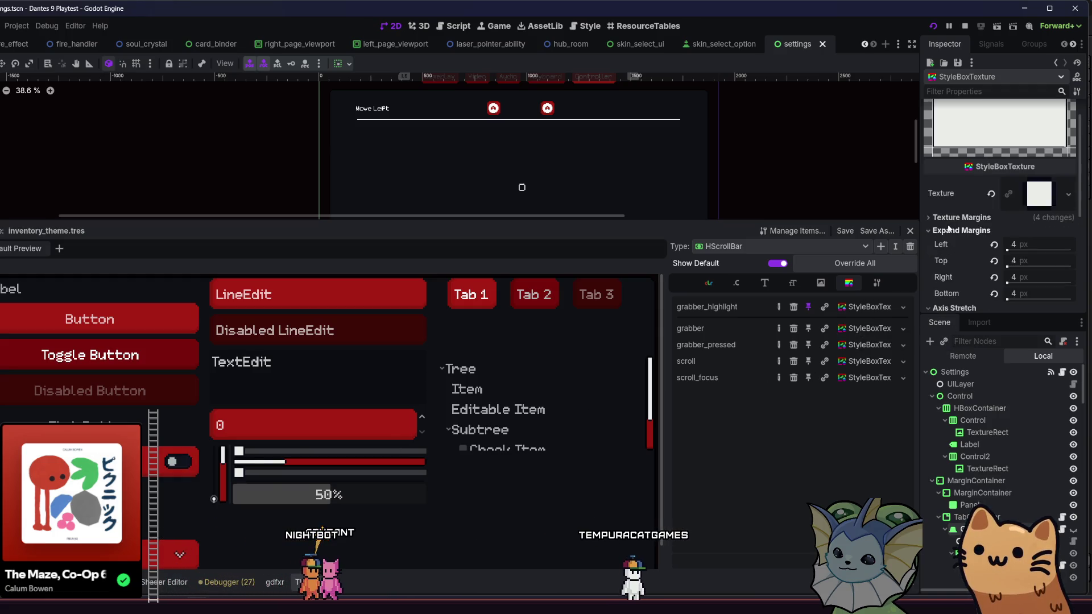
{"action": "left_click", "coordinate": [949, 230]}
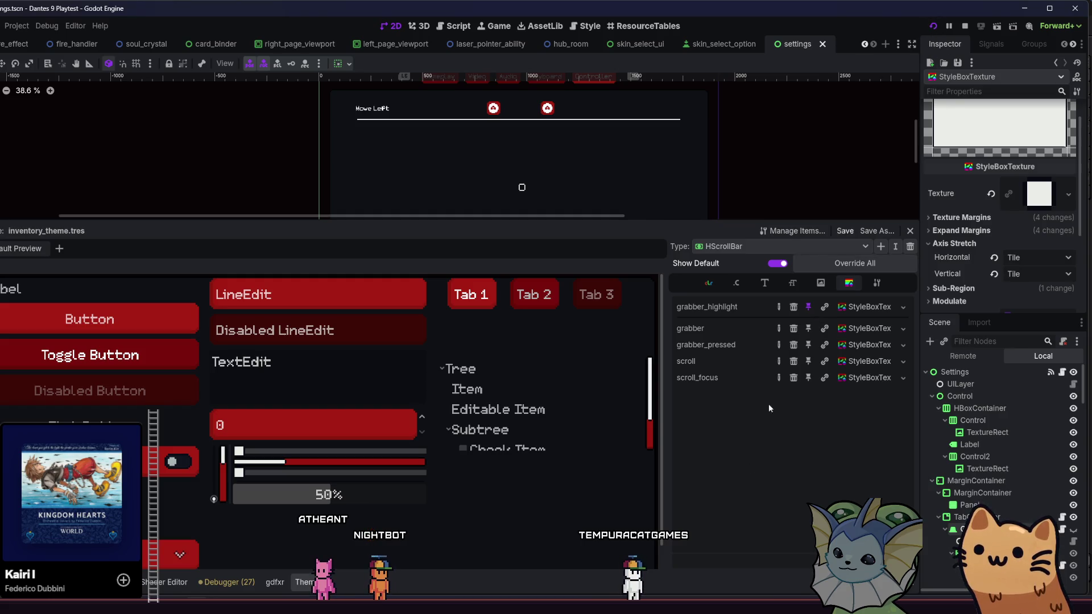
{"action": "key", "text": "Tab"}
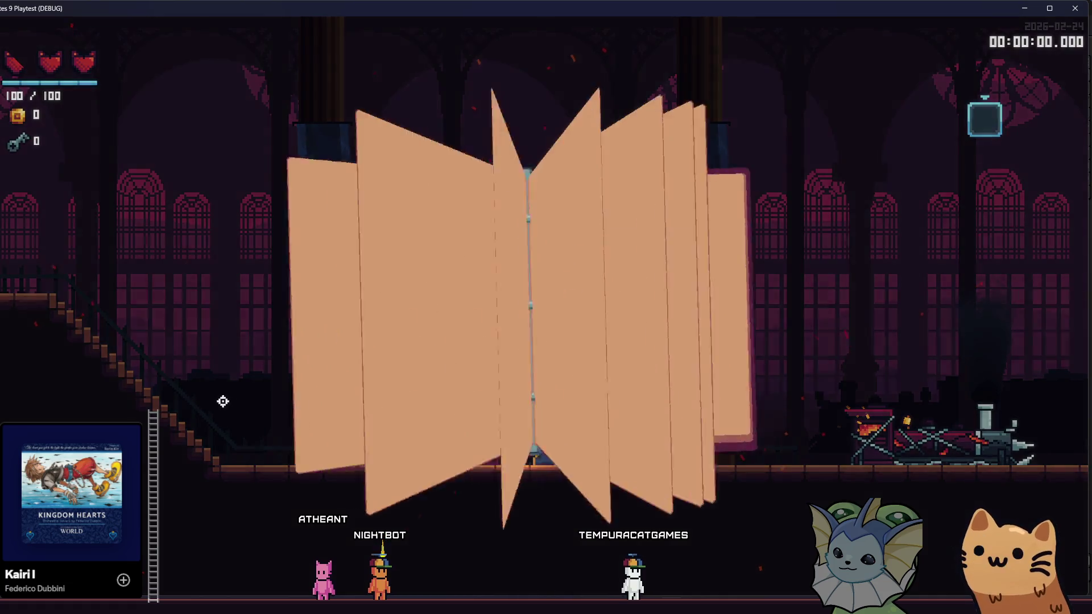
In the playtest's controller settings, drag the restyled scrollbar down and up, then close the game
{"action": "key", "text": "Escape"}
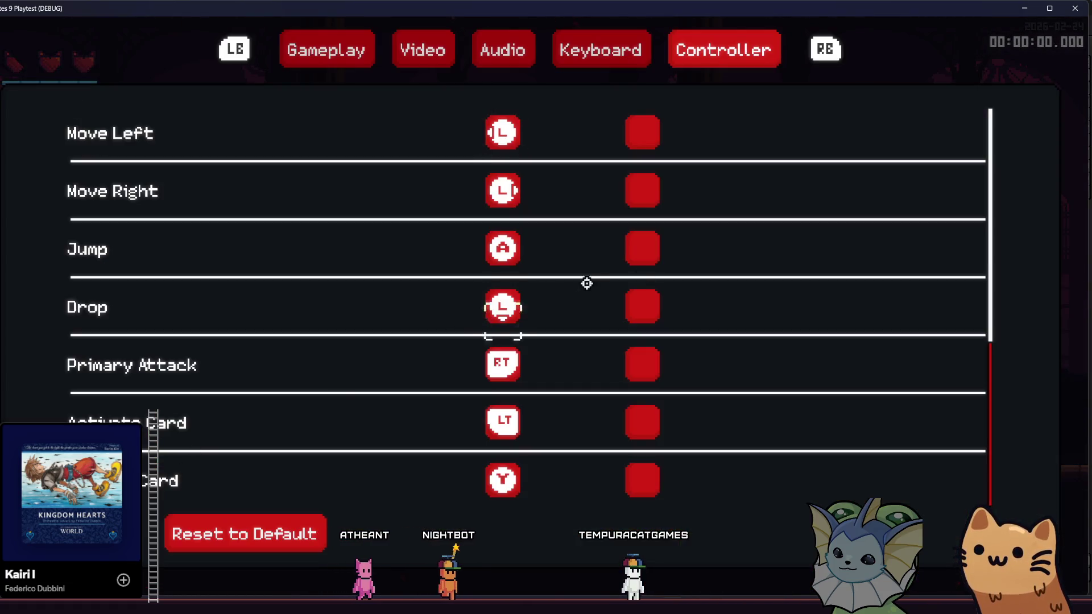
{"action": "mouse_move", "coordinate": [989, 122]}
{"action": "left_mouse_down"}
{"action": "mouse_move", "coordinate": [985, 156]}
{"action": "mouse_move", "coordinate": [985, 147]}
{"action": "mouse_move", "coordinate": [950, 178]}
{"action": "mouse_move", "coordinate": [911, 306]}
{"action": "left_mouse_up"}
{"action": "left_click_drag", "start_coordinate": [905, 350], "coordinate": [944, 133]}
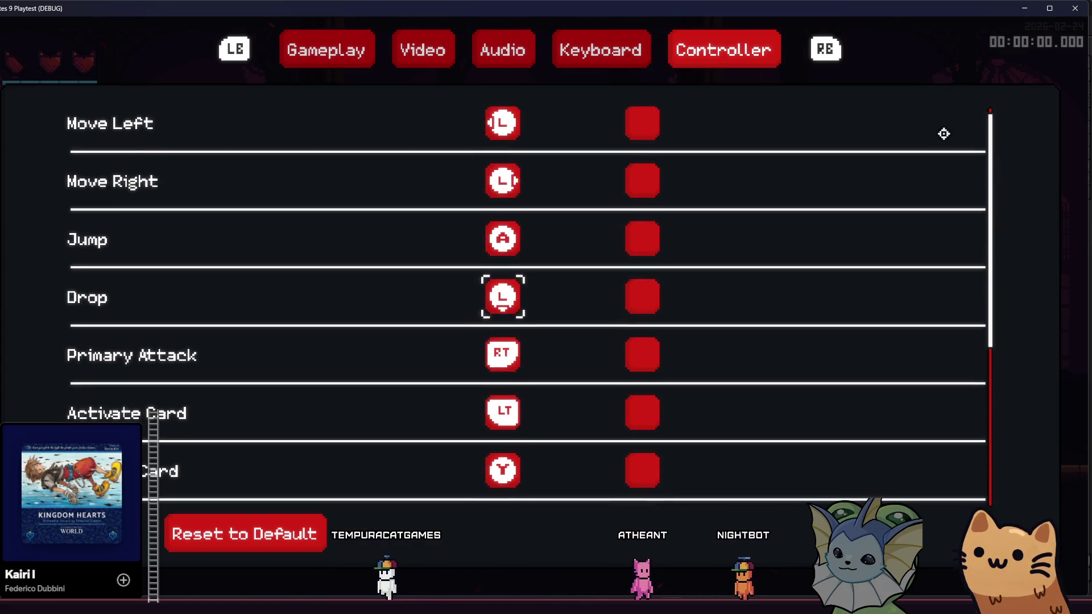
{"action": "left_click", "coordinate": [1075, 8]}
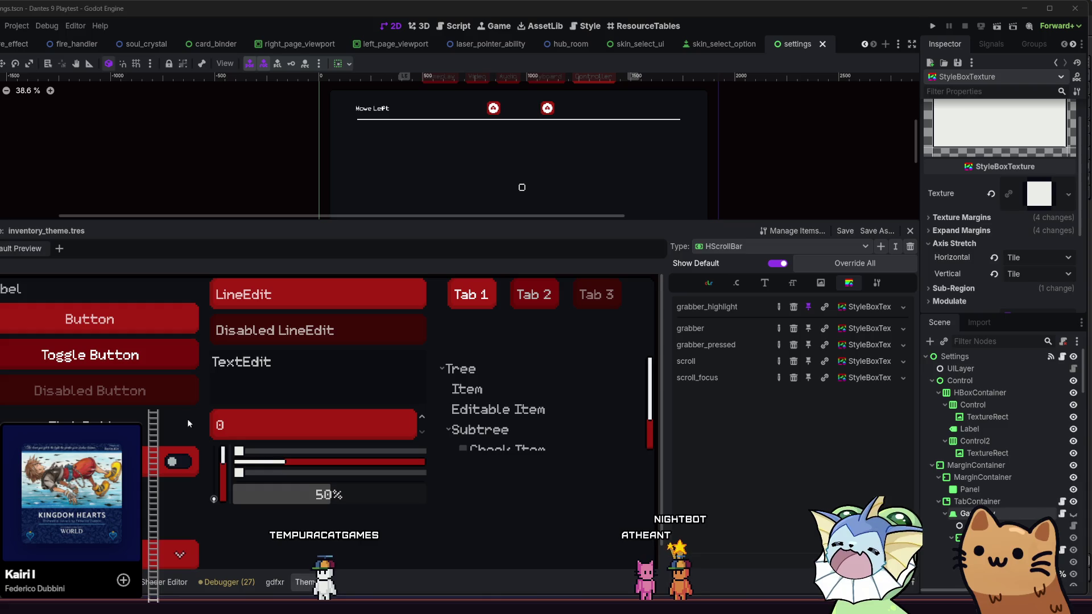
Scroll the Tree and theme previews, drag the preview scrollbar, and relaunch the game with F5
{"action": "scroll", "coordinate": [166, 435], "scroll_direction": "down", "scroll_amount": 1}
{"action": "scroll", "coordinate": [184, 434], "scroll_direction": "up", "scroll_amount": 1}
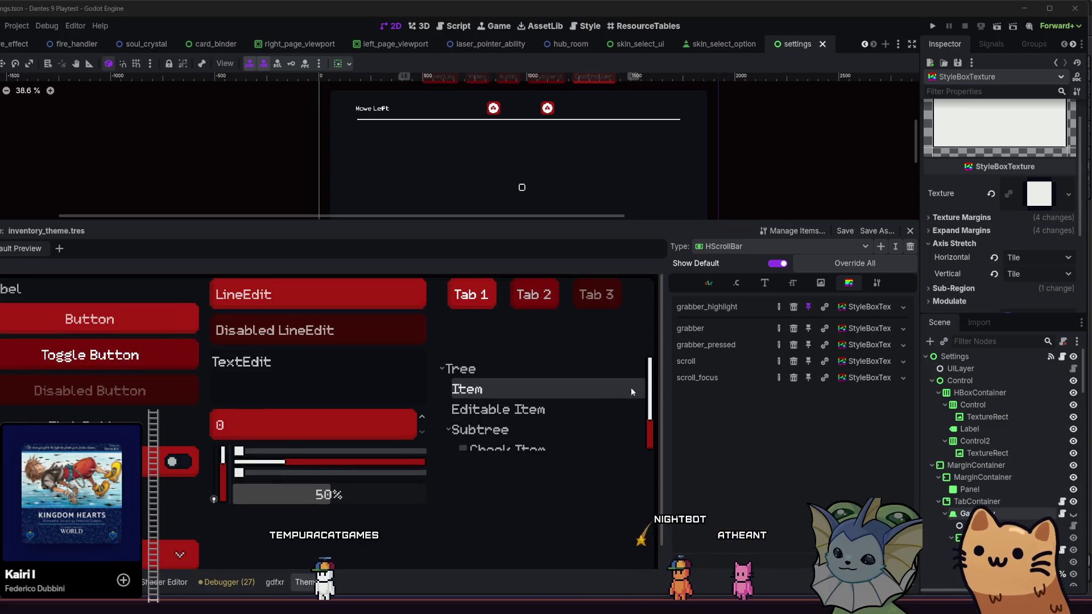
{"action": "scroll", "coordinate": [649, 420], "scroll_direction": "down", "scroll_amount": 2}
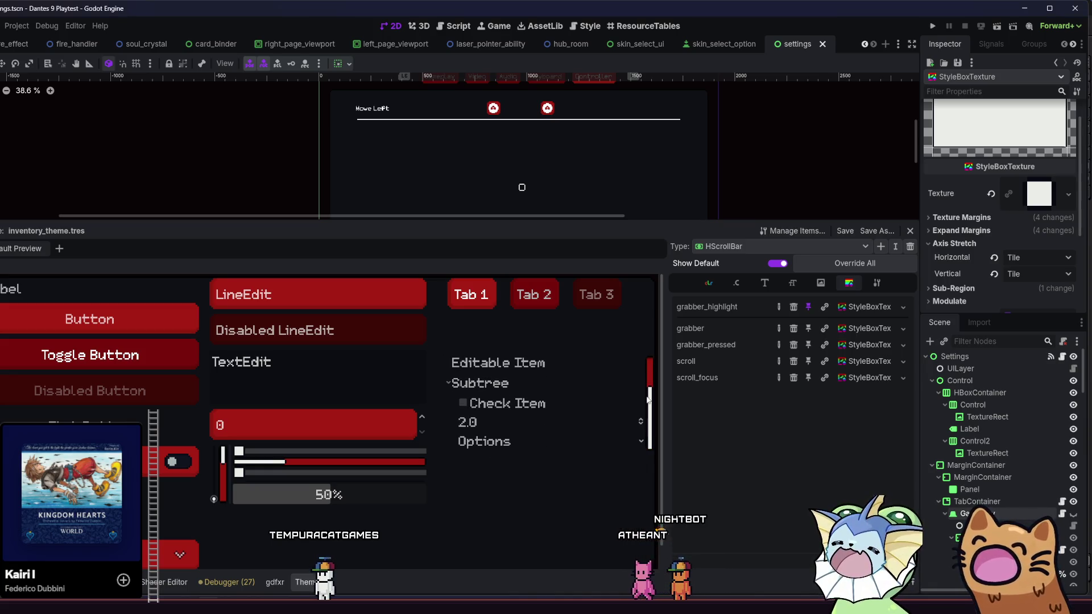
{"action": "scroll", "coordinate": [642, 349], "scroll_direction": "up", "scroll_amount": 2}
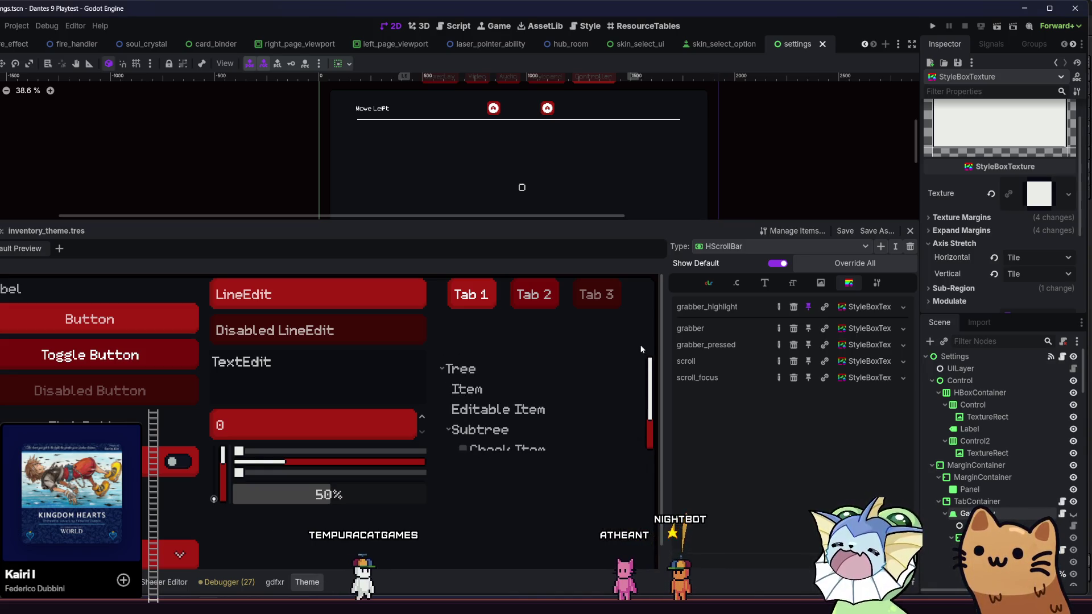
{"action": "scroll", "coordinate": [642, 350], "scroll_direction": "down", "scroll_amount": 2}
{"action": "scroll", "coordinate": [626, 340], "scroll_direction": "up", "scroll_amount": 2}
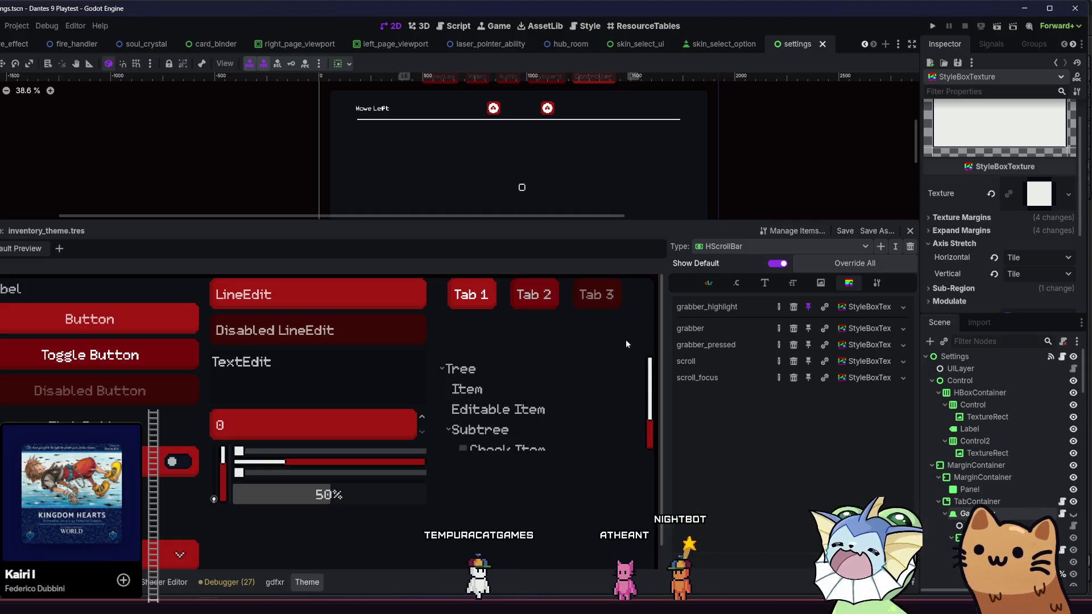
{"action": "scroll", "coordinate": [645, 352], "scroll_direction": "down", "scroll_amount": 1}
{"action": "scroll", "coordinate": [646, 352], "scroll_direction": "up", "scroll_amount": 1}
{"action": "scroll", "coordinate": [645, 352], "scroll_direction": "down", "scroll_amount": 2}
{"action": "scroll", "coordinate": [646, 353], "scroll_direction": "up", "scroll_amount": 2}
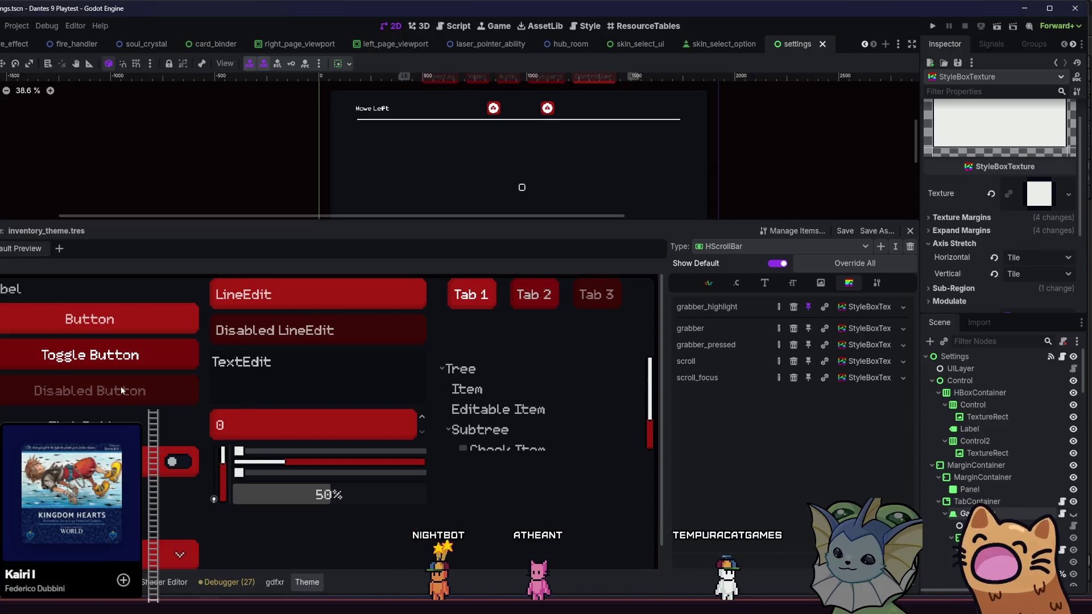
{"action": "scroll", "coordinate": [122, 390], "scroll_direction": "down", "scroll_amount": 1}
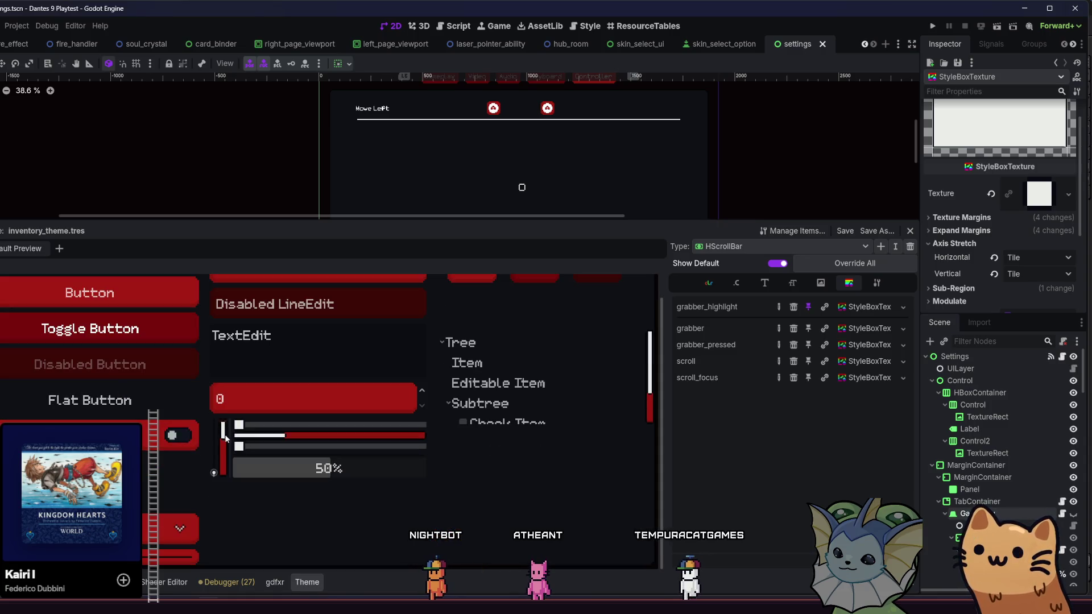
{"action": "left_click_drag", "start_coordinate": [232, 419], "coordinate": [228, 441]}
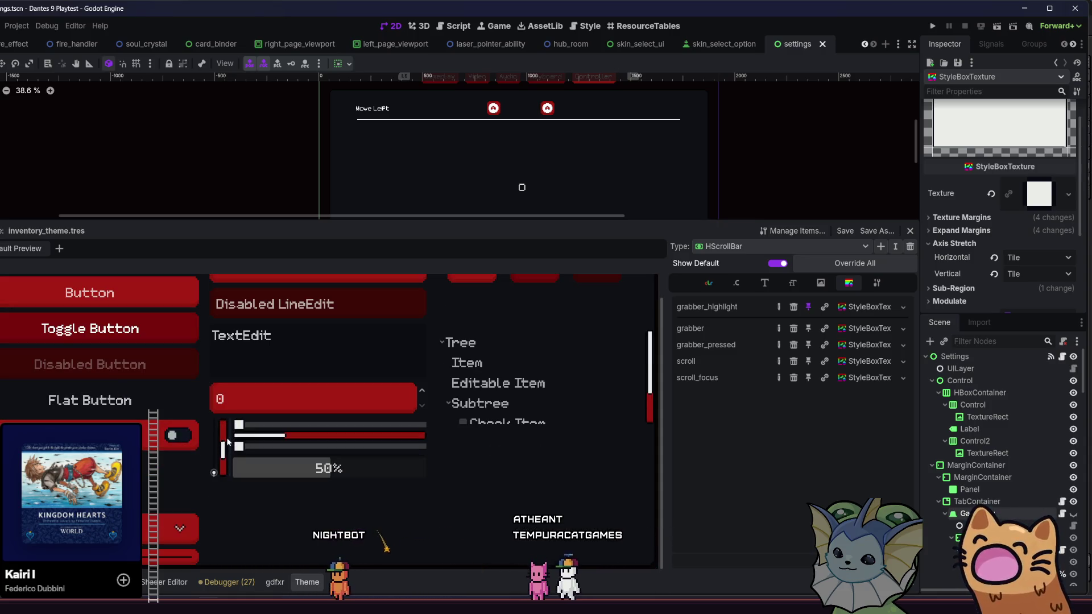
{"action": "key", "text": "F5"}
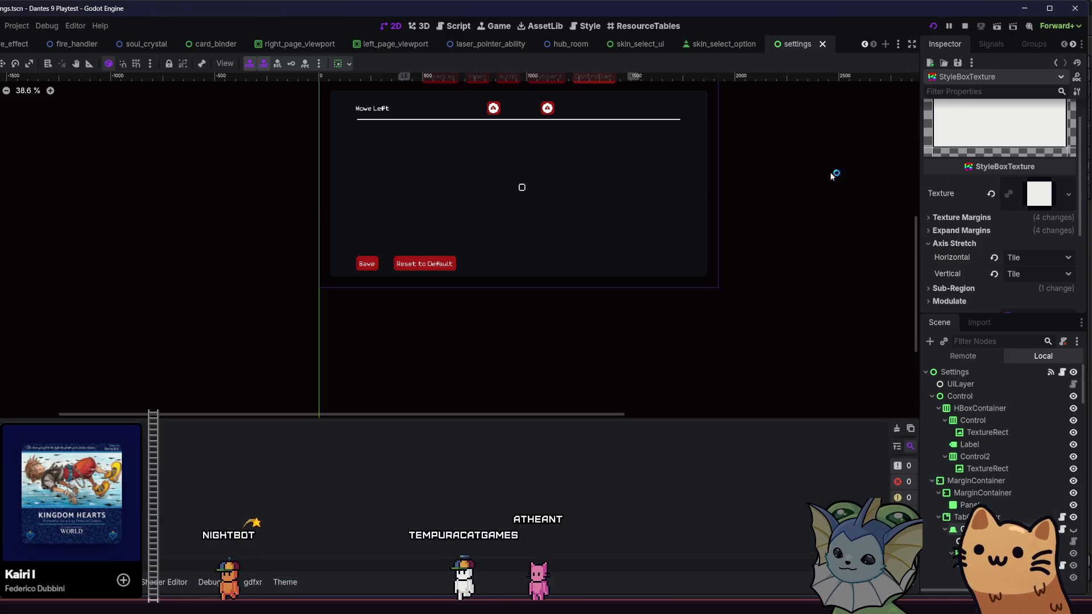
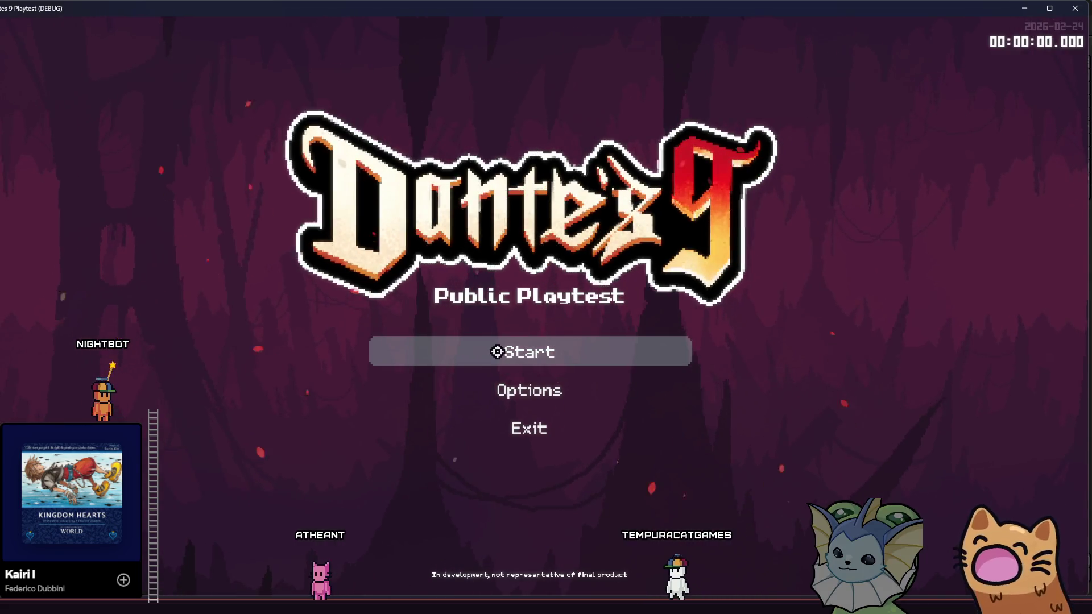
Start a game, walk to the luggage pile, and open the skin selection panel
{"action": "left_click", "coordinate": [497, 351]}
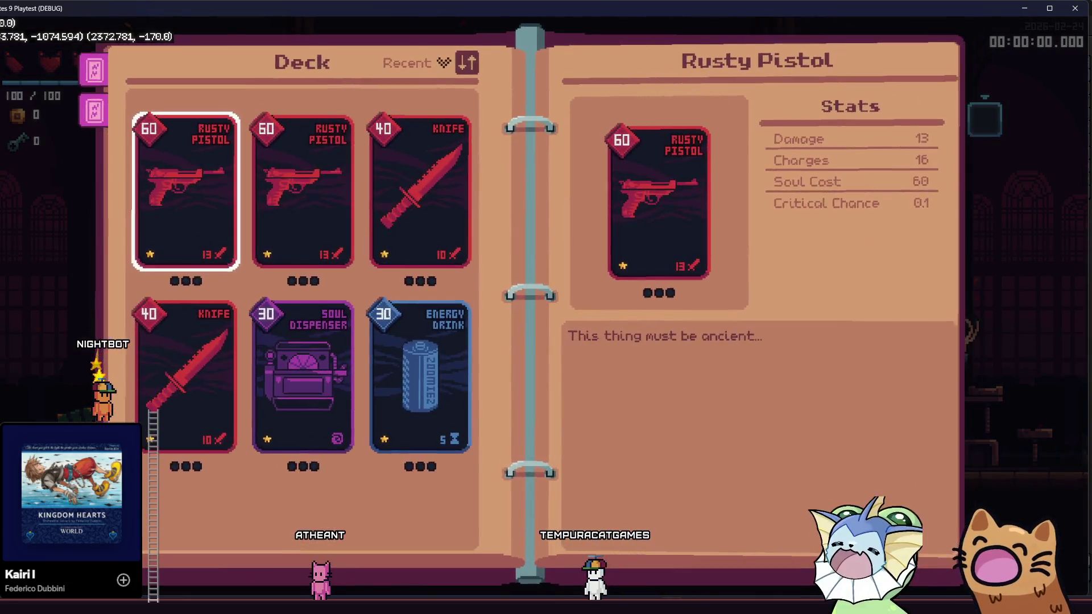
{"action": "key", "text": "Escape"}
{"action": "mouse_move", "coordinate": [989, 149]}
{"action": "left_mouse_down"}
{"action": "mouse_move", "coordinate": [990, 165]}
{"action": "mouse_move", "coordinate": [999, 134]}
{"action": "mouse_move", "coordinate": [994, 203]}
{"action": "left_mouse_up"}
{"action": "key", "text": "Escape"}
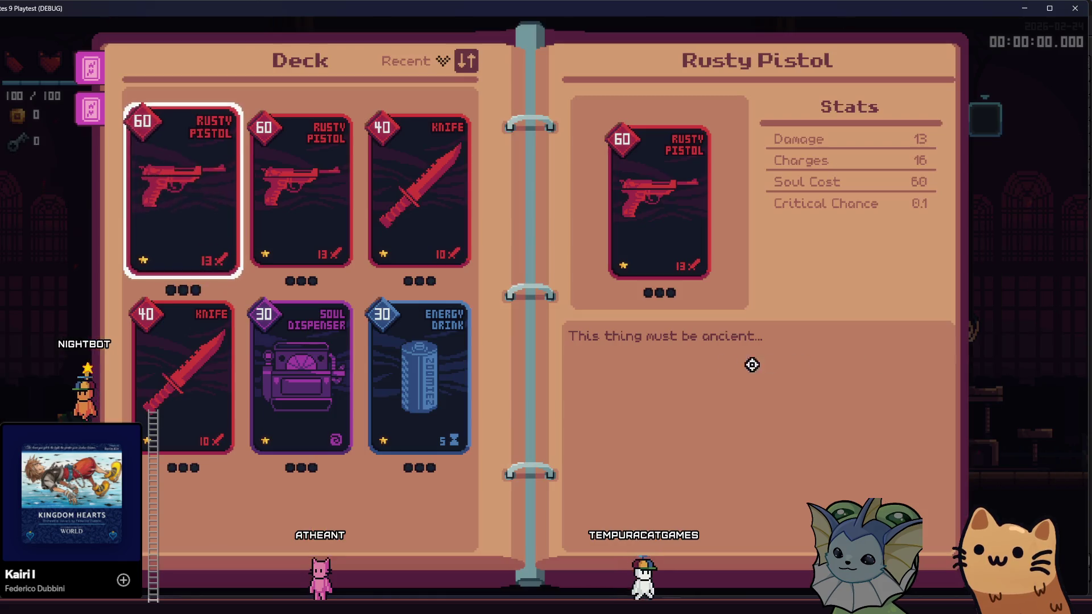
{"action": "key", "text": "Escape"}
{"action": "key", "text": "a"}
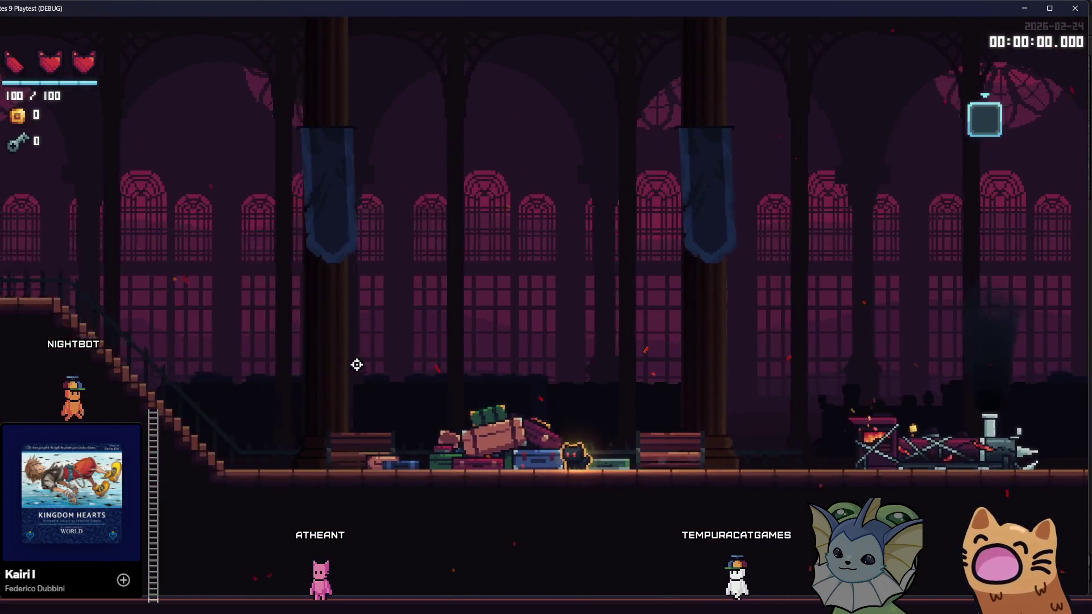
{"action": "key", "text": "e"}
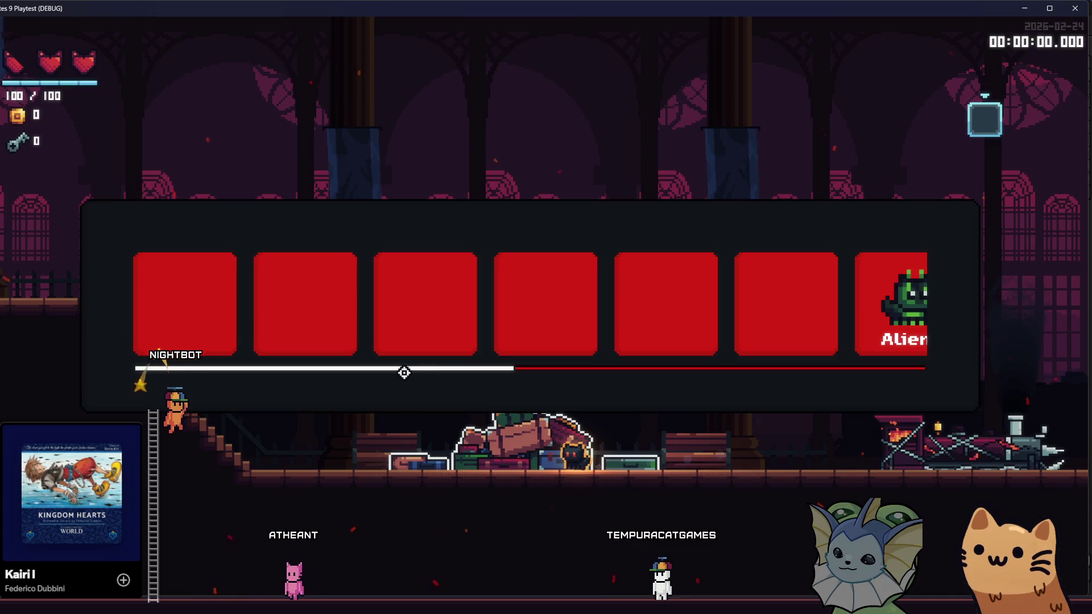
Scroll back and forth through the labeled cat skin cards, then stop the playtest
{"action": "mouse_move", "coordinate": [444, 370]}
{"action": "left_mouse_down"}
{"action": "mouse_move", "coordinate": [419, 370]}
{"action": "mouse_move", "coordinate": [841, 368]}
{"action": "mouse_move", "coordinate": [395, 385]}
{"action": "mouse_move", "coordinate": [827, 378]}
{"action": "mouse_move", "coordinate": [551, 300]}
{"action": "left_mouse_up"}
{"action": "scroll", "coordinate": [549, 301], "scroll_direction": "up", "scroll_amount": 2}
{"action": "scroll", "coordinate": [548, 305], "scroll_direction": "down", "scroll_amount": 7}
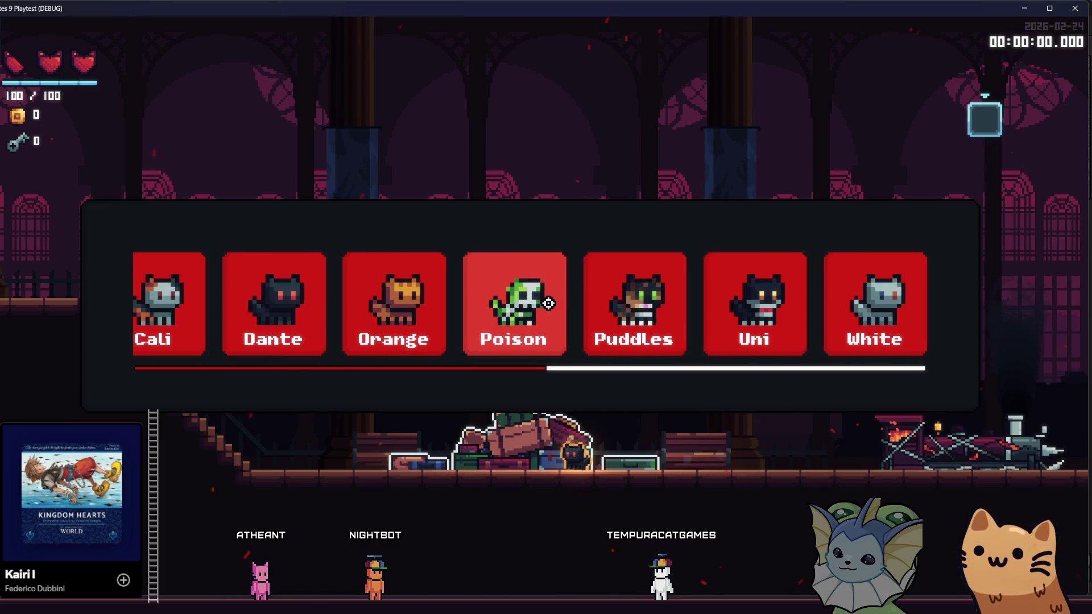
{"action": "scroll", "coordinate": [546, 305], "scroll_direction": "up", "scroll_amount": 3}
{"action": "scroll", "coordinate": [545, 305], "scroll_direction": "up", "scroll_amount": 4}
{"action": "scroll", "coordinate": [492, 307], "scroll_direction": "down", "scroll_amount": 3}
{"action": "scroll", "coordinate": [493, 307], "scroll_direction": "up", "scroll_amount": 3}
{"action": "scroll", "coordinate": [478, 327], "scroll_direction": "down", "scroll_amount": 5}
{"action": "scroll", "coordinate": [477, 322], "scroll_direction": "up", "scroll_amount": 2}
{"action": "scroll", "coordinate": [476, 331], "scroll_direction": "down", "scroll_amount": 5}
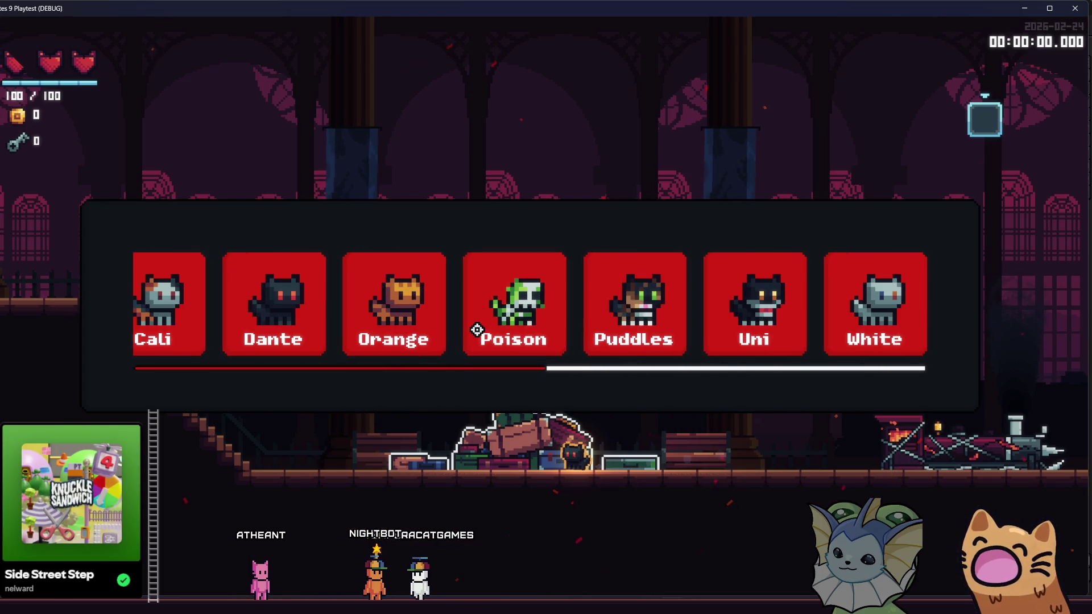
{"action": "key", "text": "alt+F4"}
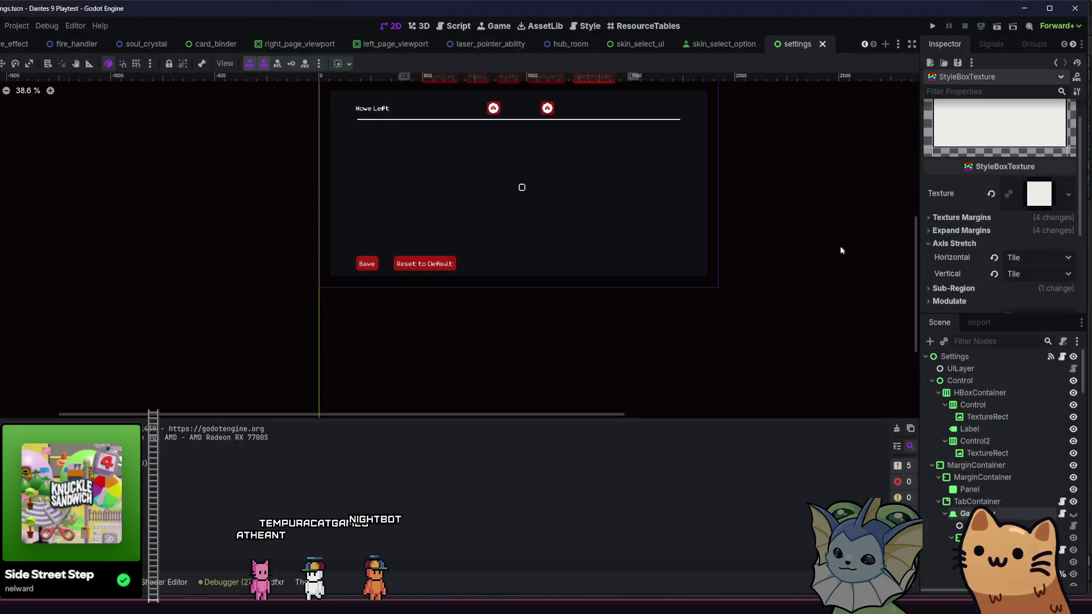
In inventory_theme.tres, select the scroll_focus HScrollBar style and show its axis stretch settings
{"action": "left_click", "coordinate": [955, 243]}
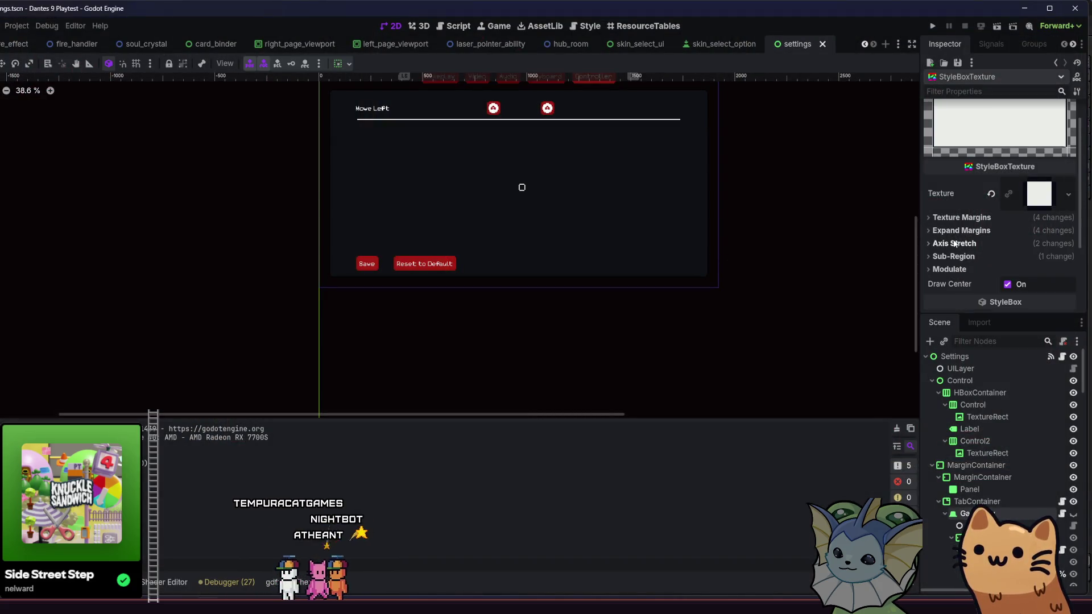
{"action": "left_click", "coordinate": [310, 582]}
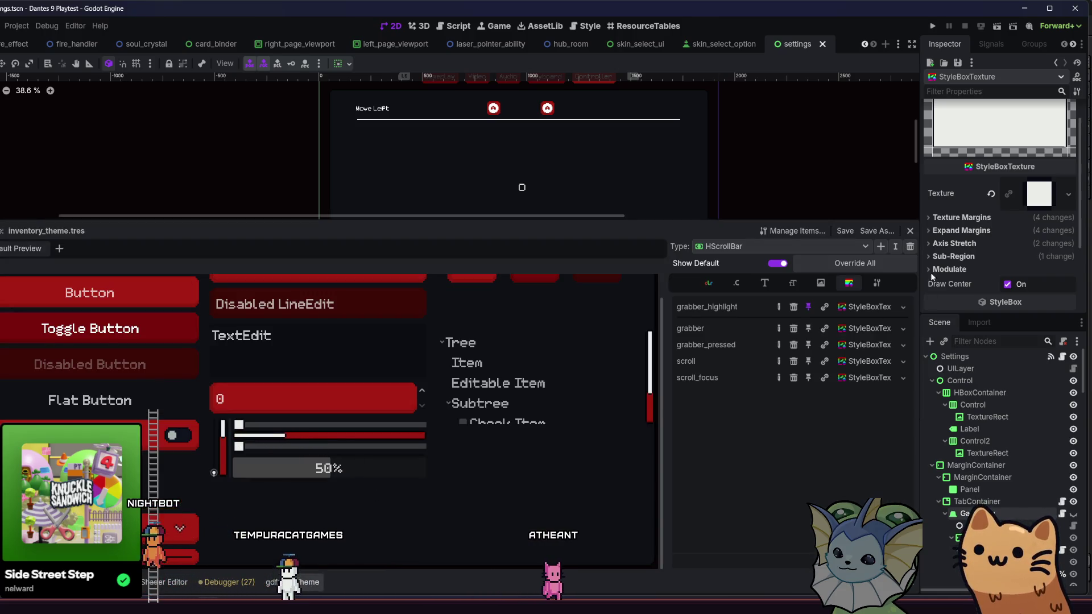
{"action": "left_click", "coordinate": [966, 231]}
{"action": "left_click", "coordinate": [967, 232]}
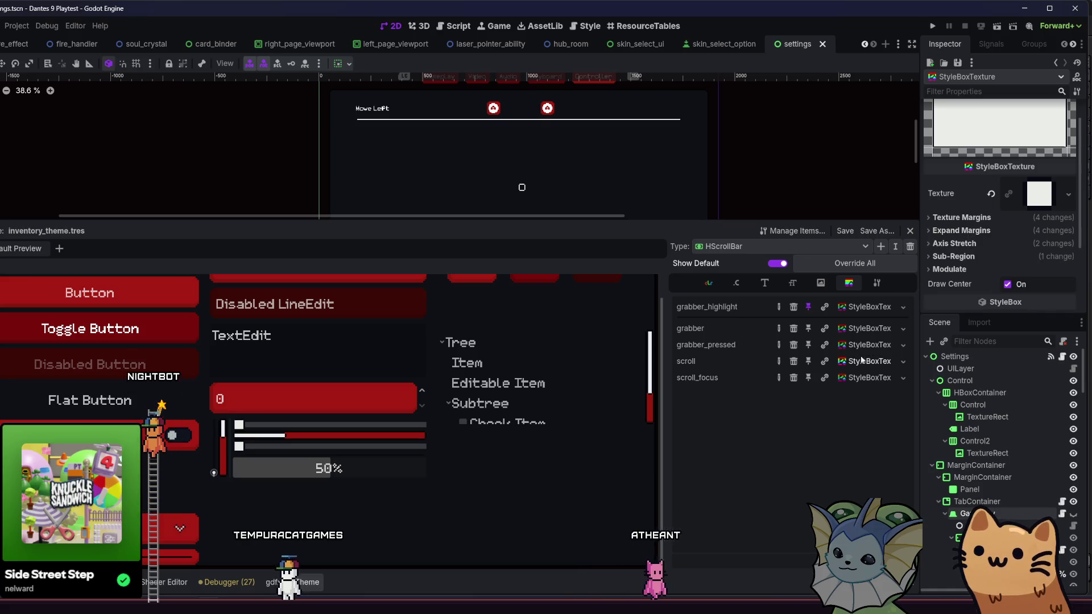
{"action": "left_click", "coordinate": [861, 378]}
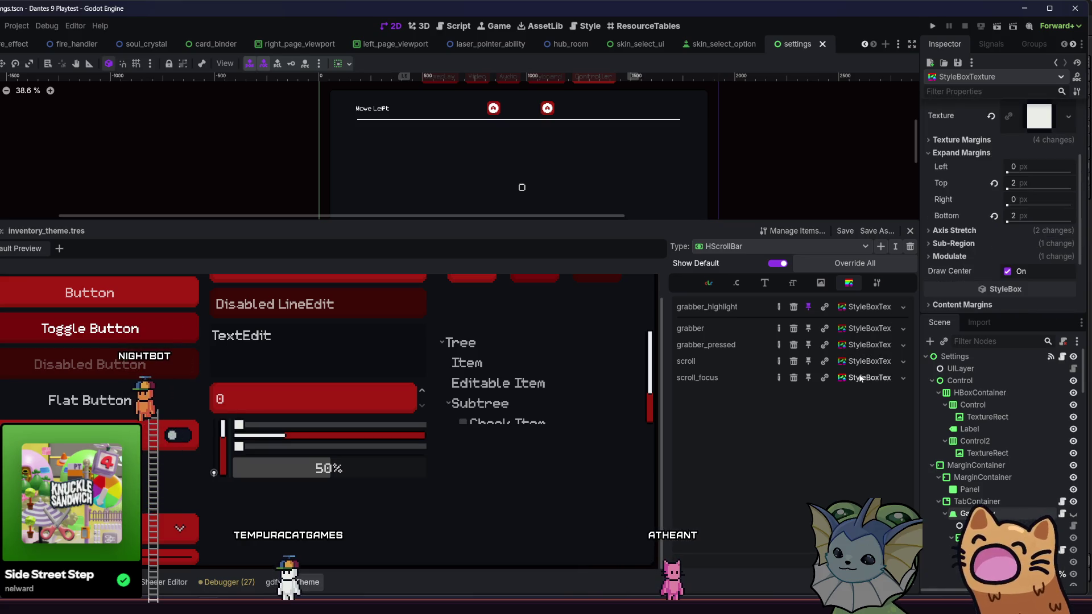
{"action": "left_click", "coordinate": [856, 367]}
{"action": "left_click", "coordinate": [954, 257]}
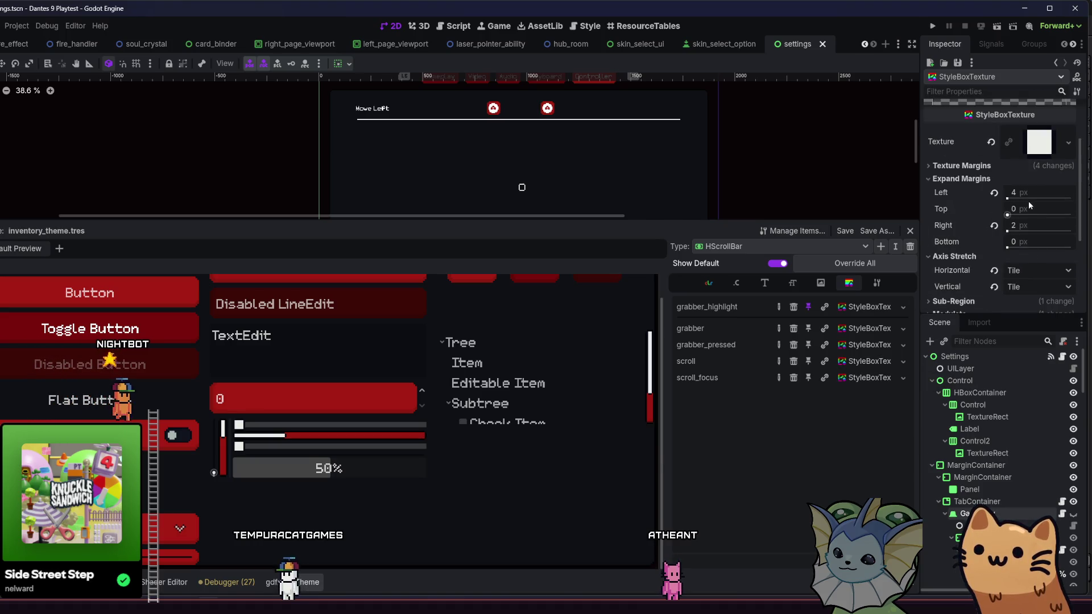
Set that style's top expand margin to 2 px, then go to skin_select_ui
{"action": "scroll", "coordinate": [1024, 214], "scroll_direction": "up", "scroll_amount": 1}
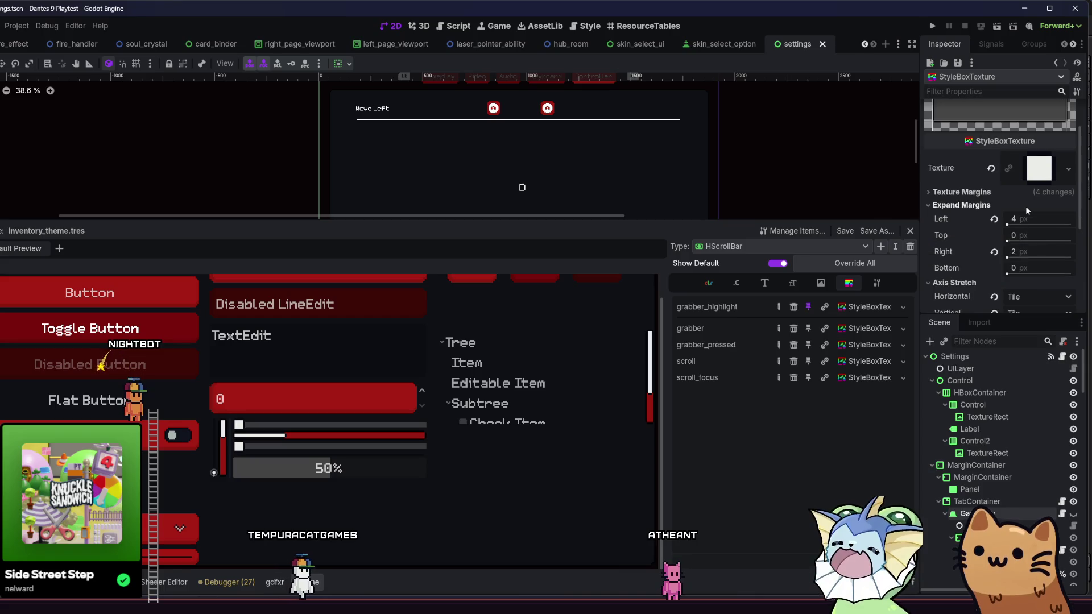
{"action": "left_click", "coordinate": [1022, 235]}
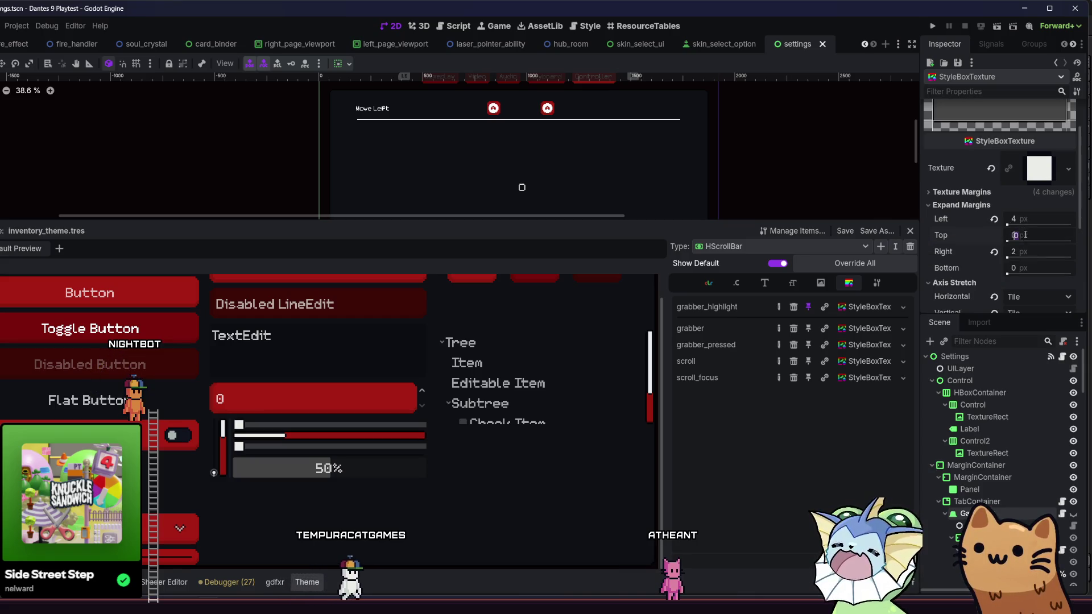
{"action": "type", "text": "2"}
{"action": "left_click", "coordinate": [1027, 266]}
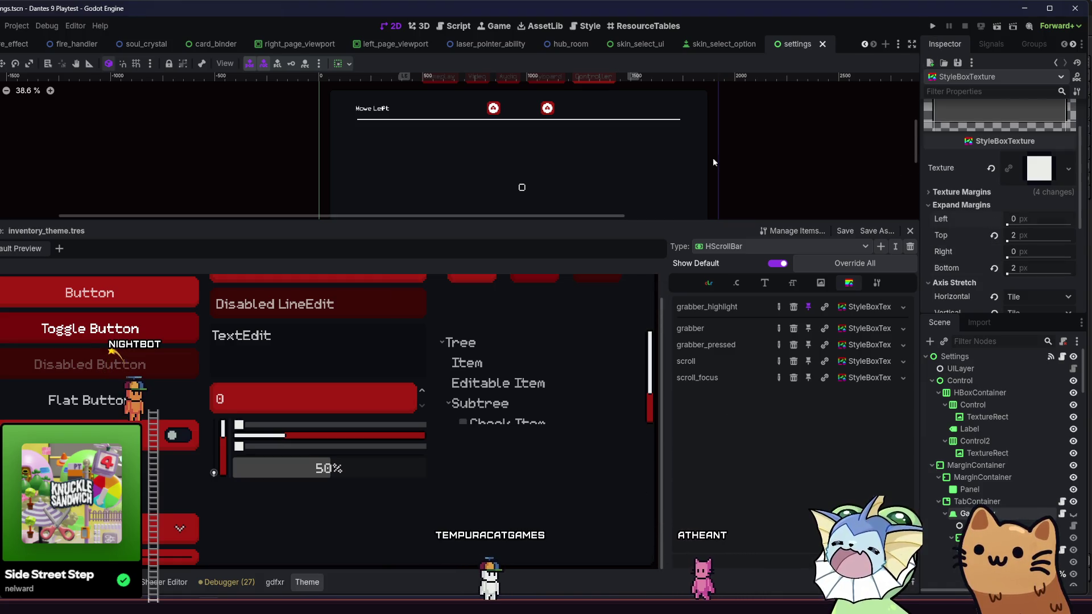
{"action": "left_click", "coordinate": [638, 43]}
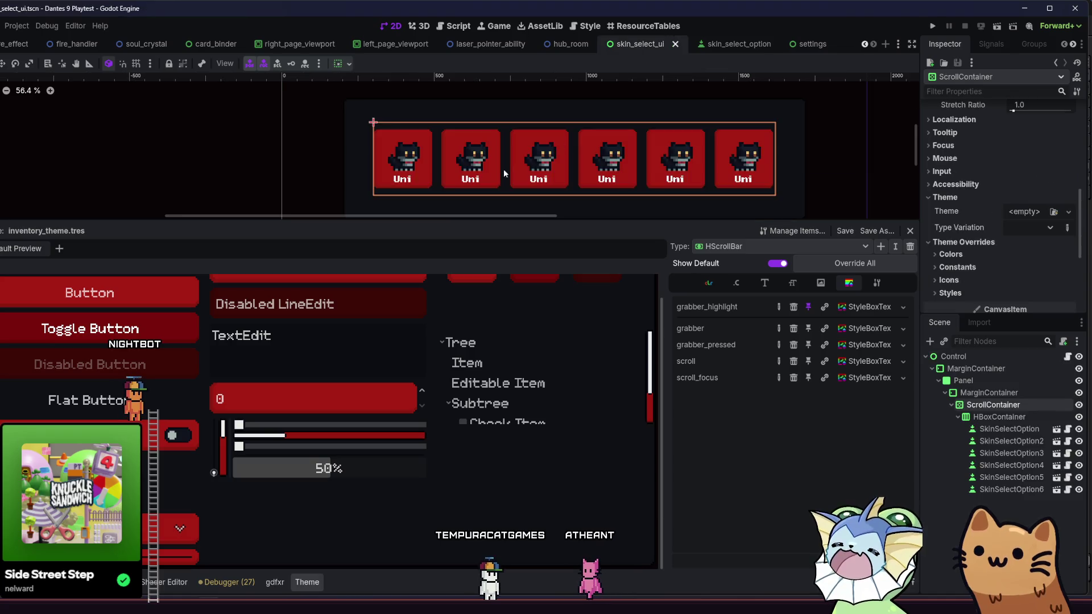
Duplicate the sixth SkinSelectOption card to create a seventh card
{"action": "left_click", "coordinate": [229, 170]}
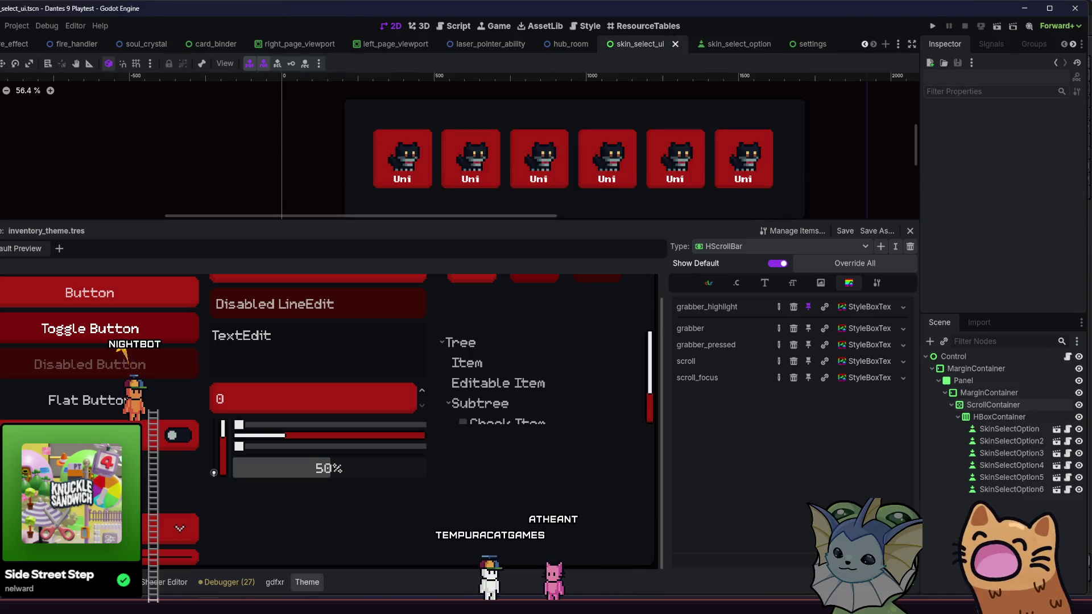
{"action": "key", "text": "ctrl+j"}
{"action": "scroll", "coordinate": [384, 145], "scroll_direction": "up", "scroll_amount": 3}
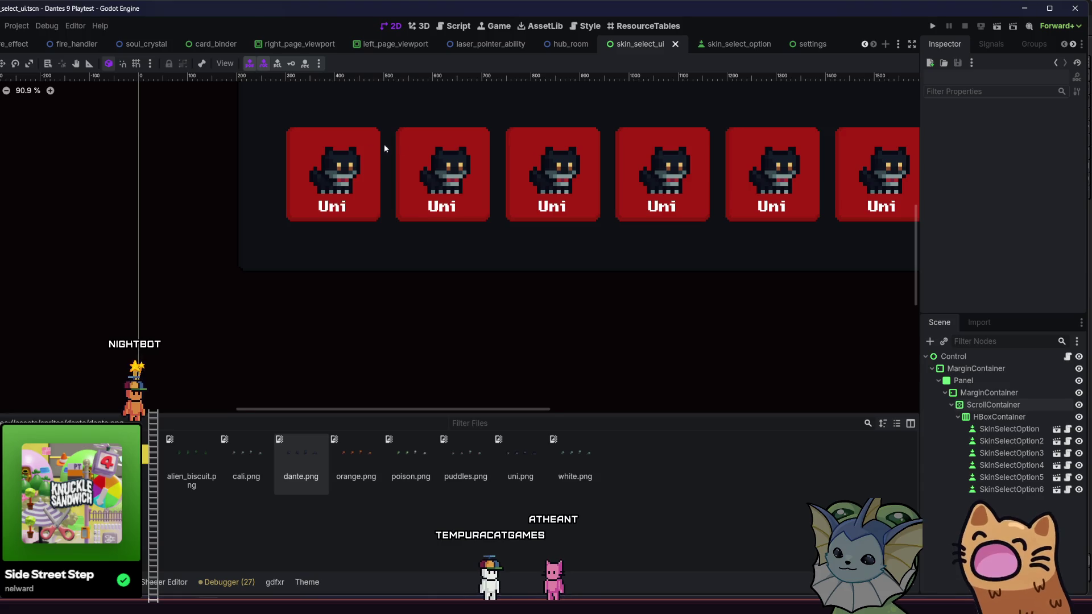
{"action": "scroll", "coordinate": [292, 161], "scroll_direction": "down", "scroll_amount": 1}
{"action": "left_click", "coordinate": [1001, 428]}
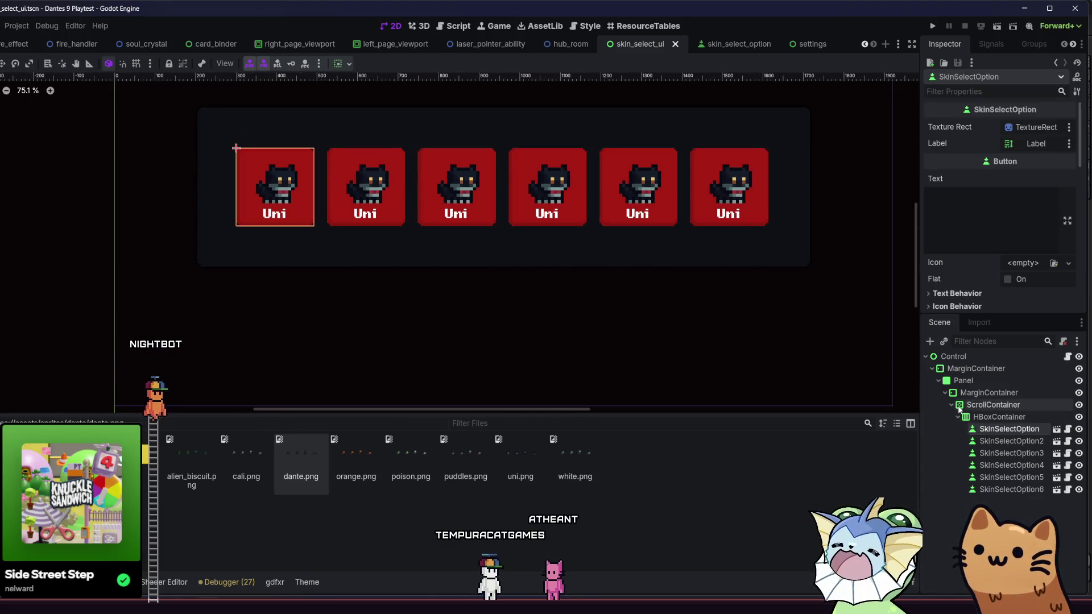
{"action": "key", "text": "ctrl+d"}
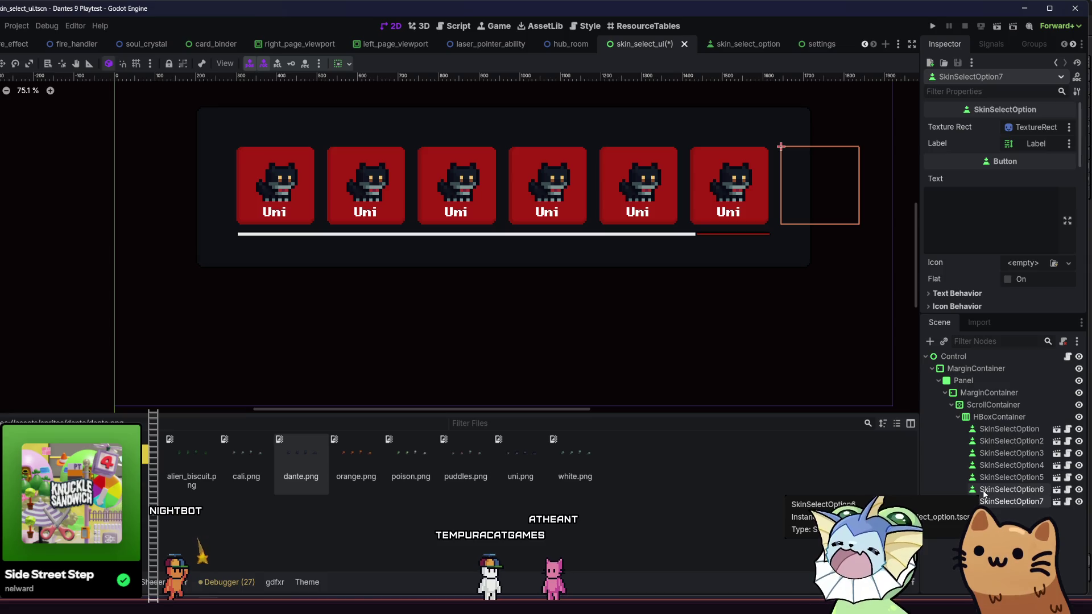
{"action": "scroll", "coordinate": [232, 236], "scroll_direction": "up", "scroll_amount": 4}
{"action": "scroll", "coordinate": [232, 237], "scroll_direction": "down", "scroll_amount": 1}
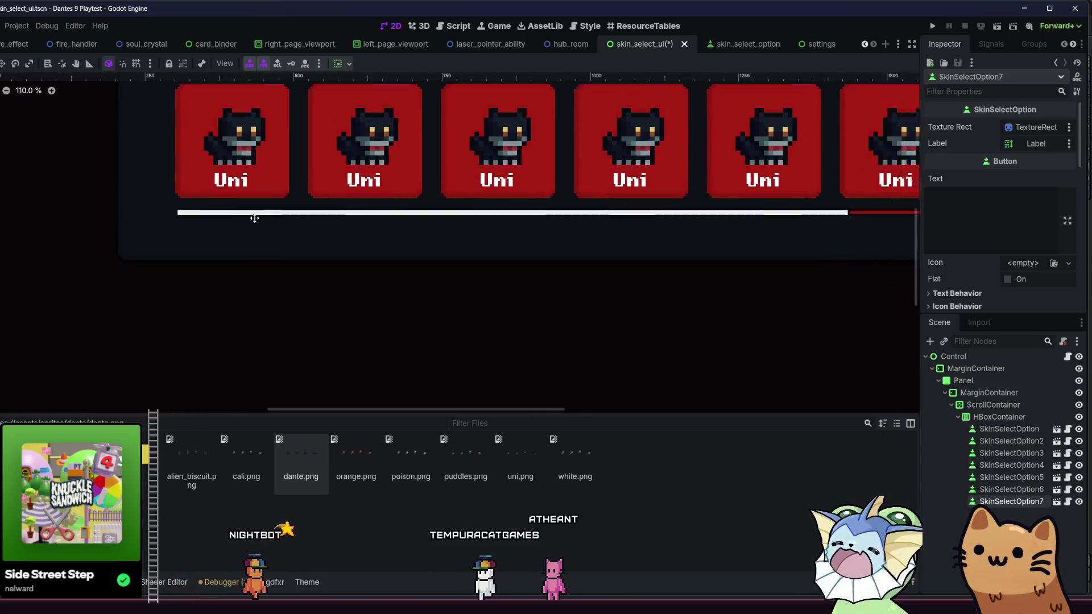
Add a UILayer directly under the root Control, set its focus mode, and save
{"action": "left_click", "coordinate": [991, 357]}
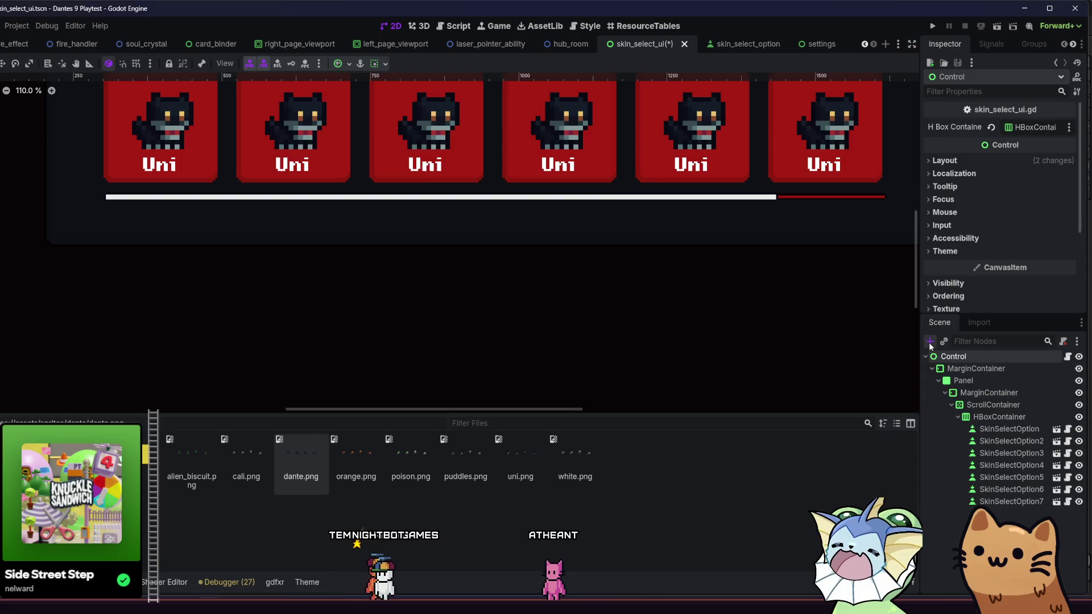
{"action": "left_click", "coordinate": [930, 341]}
{"action": "type", "text": "uila"}
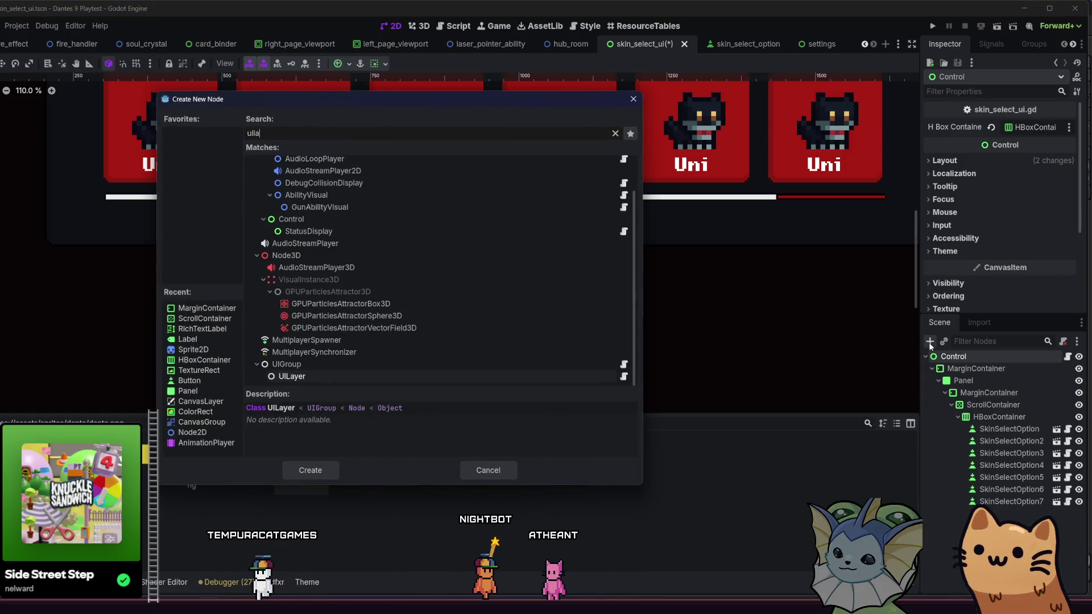
{"action": "key", "text": "Return"}
{"action": "left_click_drag", "start_coordinate": [956, 514], "coordinate": [996, 360]}
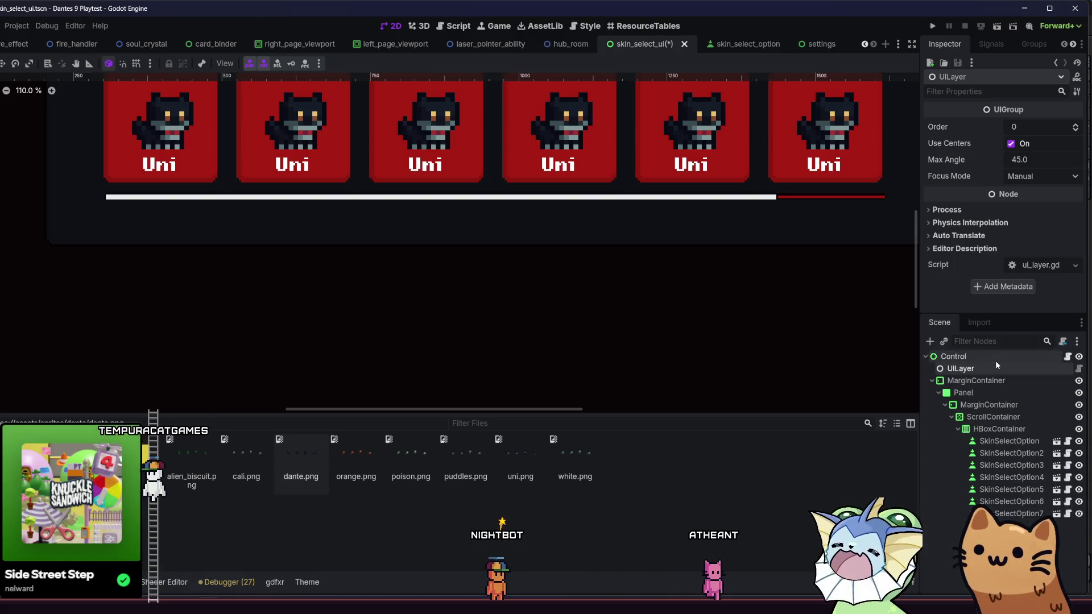
{"action": "left_click", "coordinate": [1035, 176]}
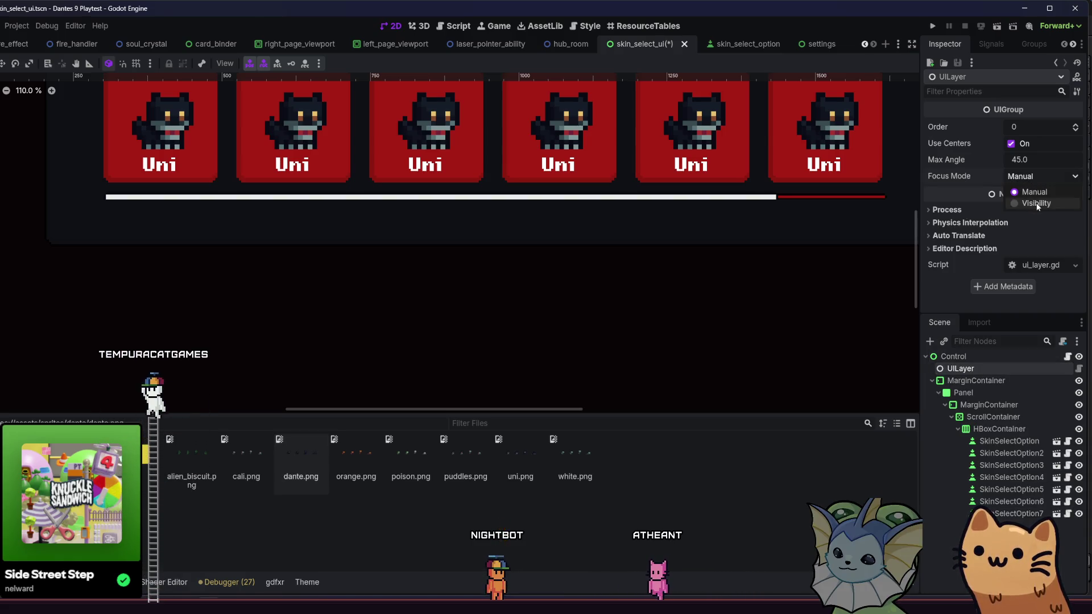
{"action": "left_click", "coordinate": [1026, 203]}
{"action": "key", "text": "ctrl+s"}
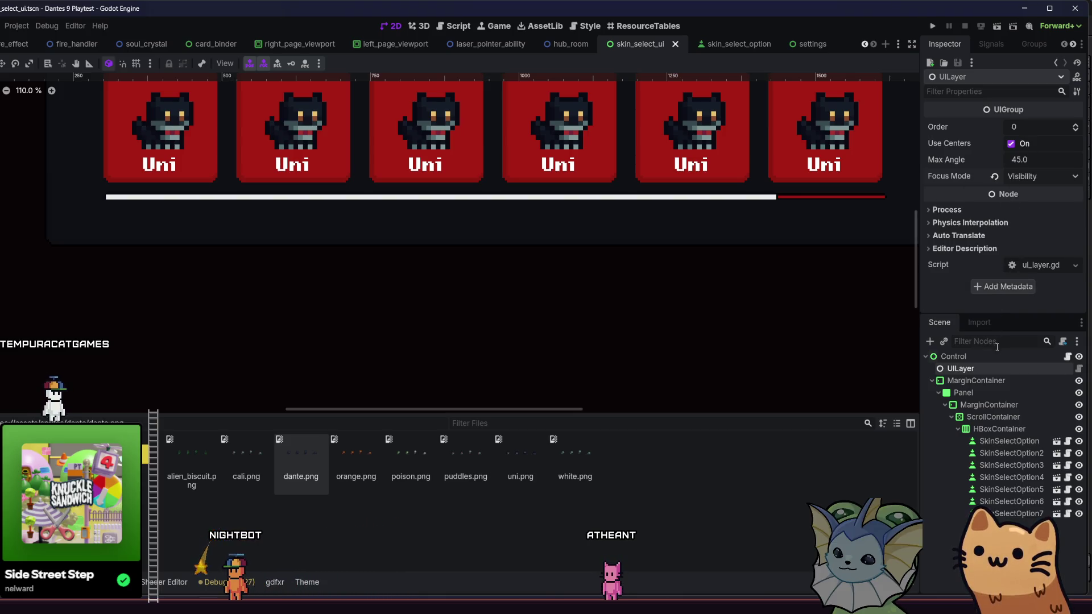
Add a FocusItem node to the skin_select_option scene, save, and launch the game
{"action": "left_click", "coordinate": [1003, 441]}
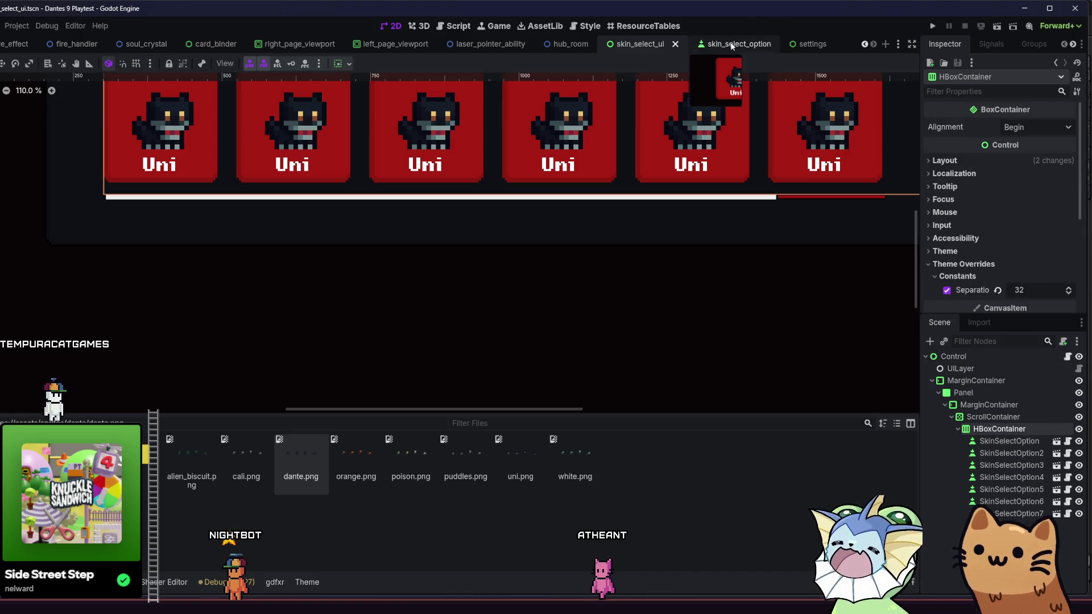
{"action": "left_click", "coordinate": [734, 44]}
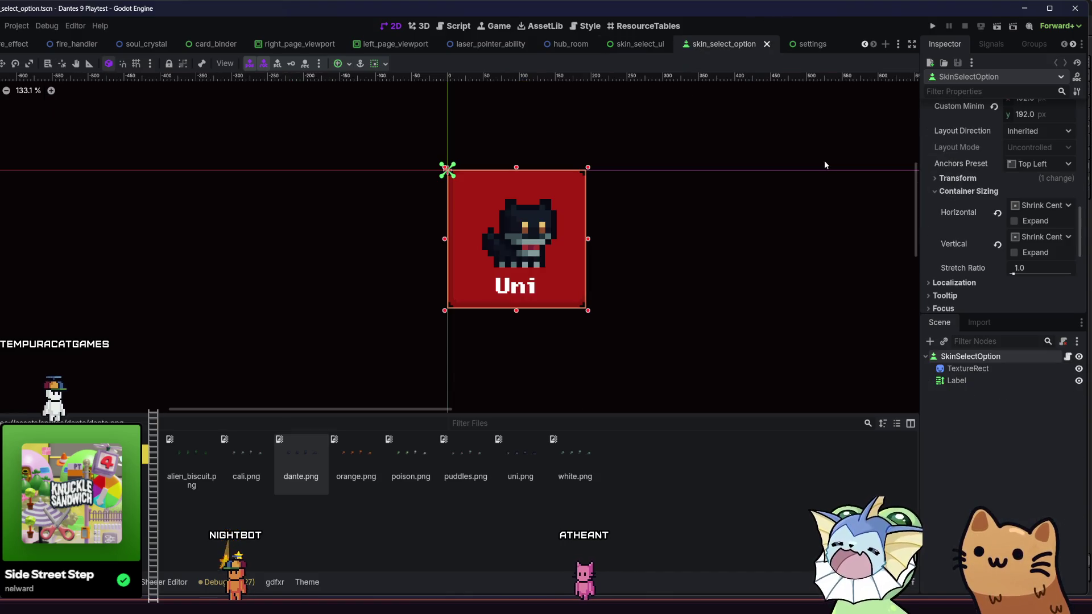
{"action": "left_click", "coordinate": [930, 341]}
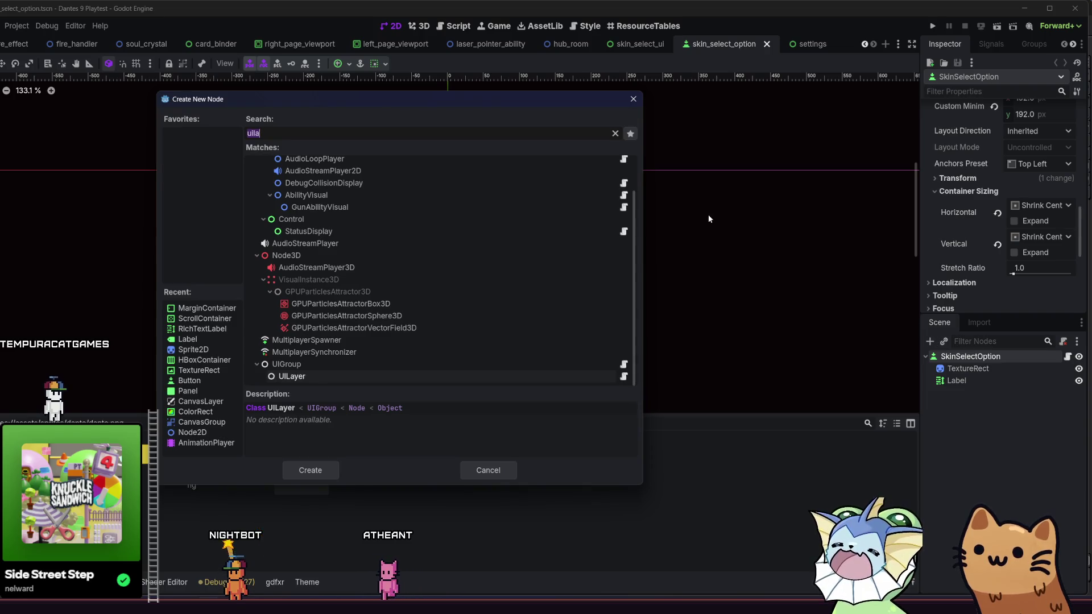
{"action": "type", "text": "focus"}
{"action": "key", "text": "Return"}
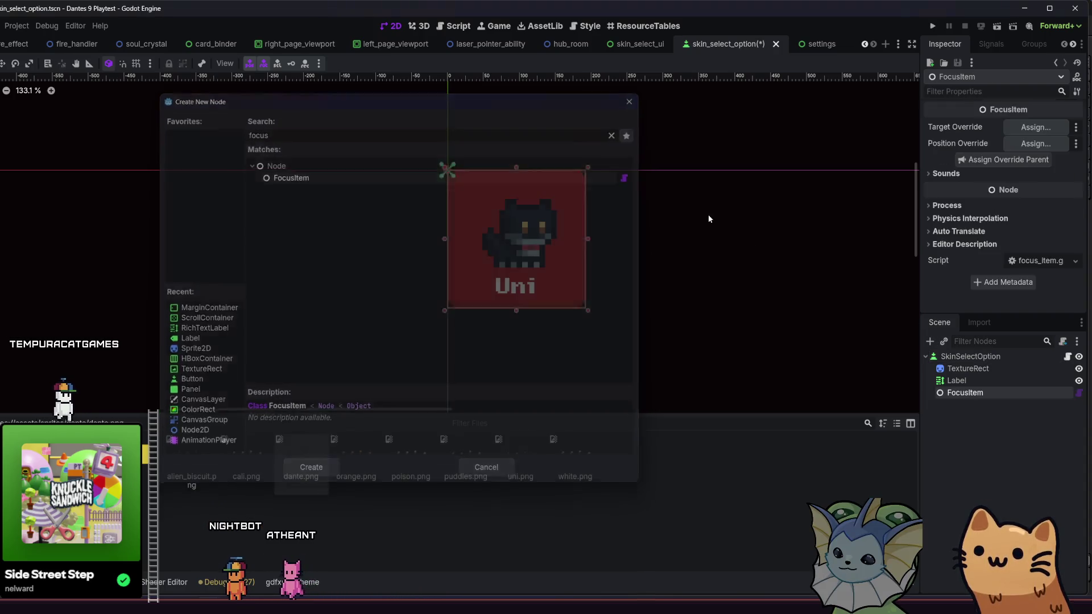
{"action": "key", "text": "ctrl+s"}
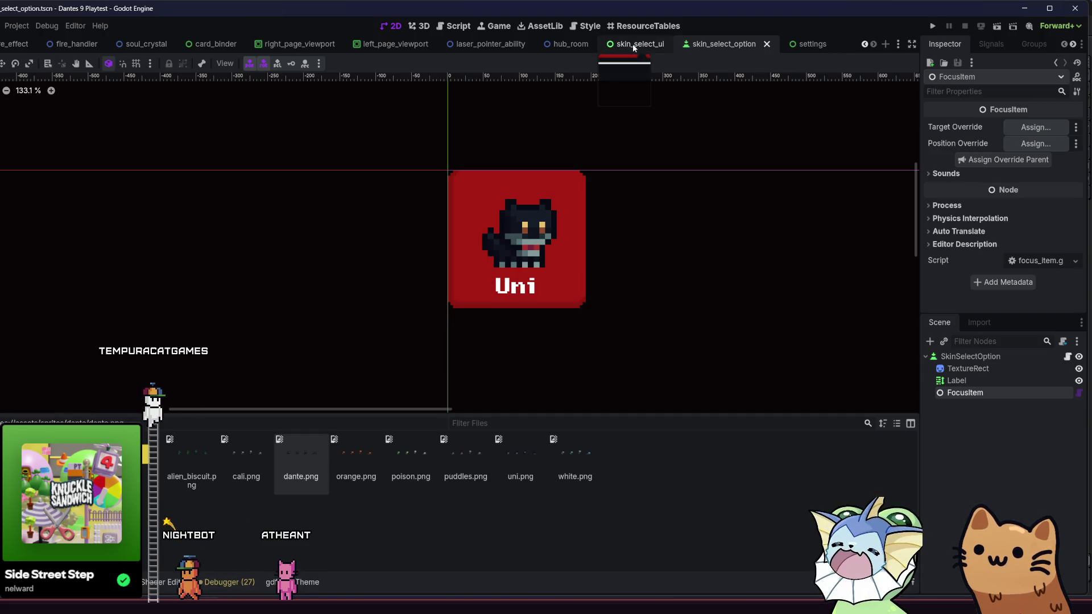
{"action": "left_click", "coordinate": [633, 44]}
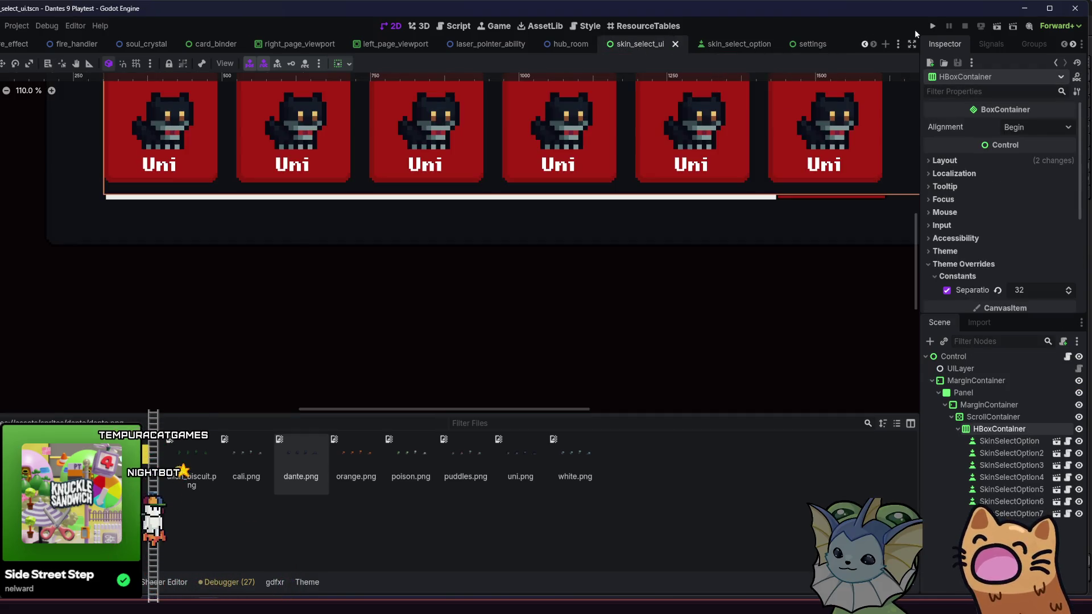
{"action": "left_click", "coordinate": [932, 26]}
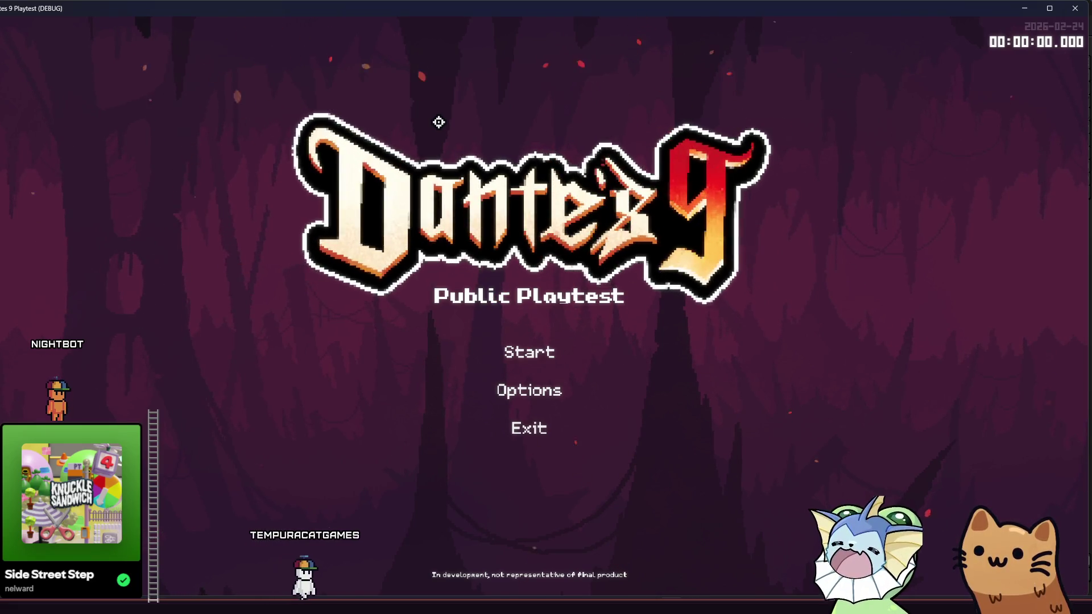
Start a new game to see the skin panel's blank red cards, then stop the playtest
{"action": "left_click", "coordinate": [517, 352]}
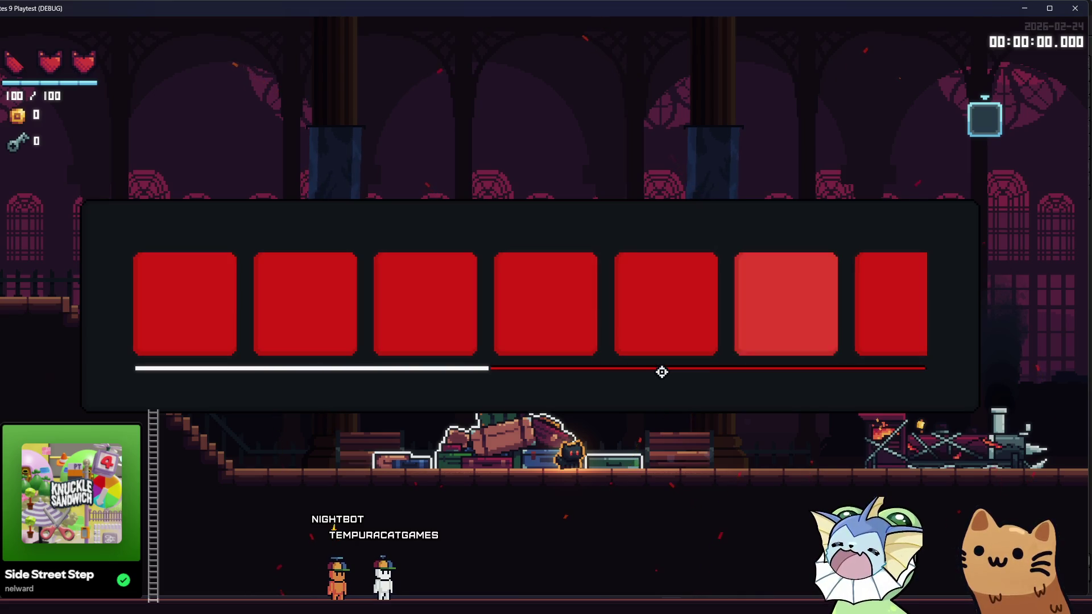
{"action": "key", "text": "F8"}
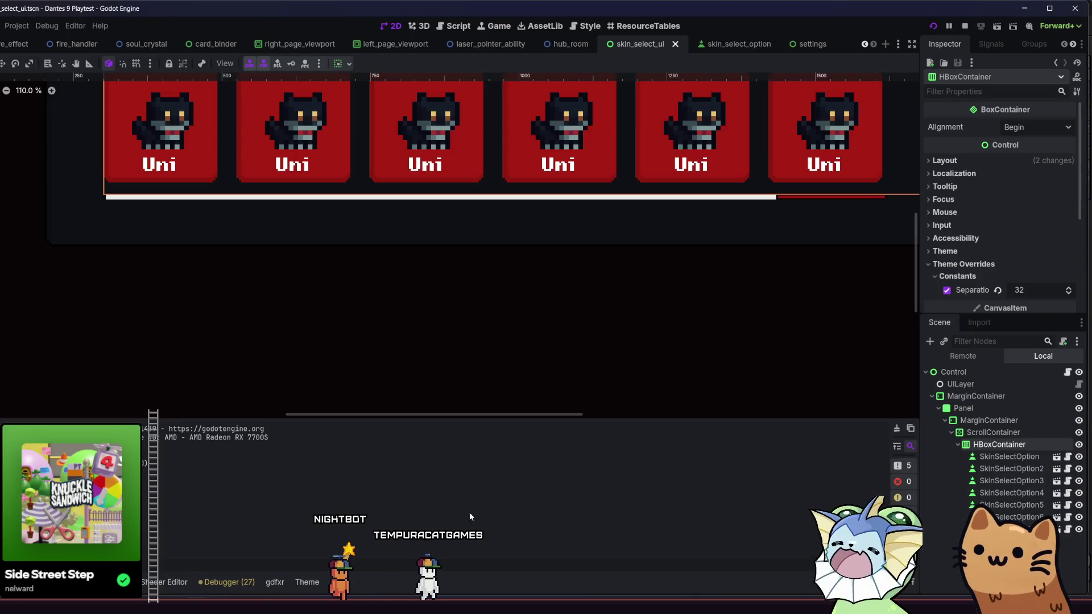
Change the ScrollContainer node's type to ScrollContainer
{"action": "left_click", "coordinate": [990, 420]}
{"action": "left_click", "coordinate": [989, 432]}
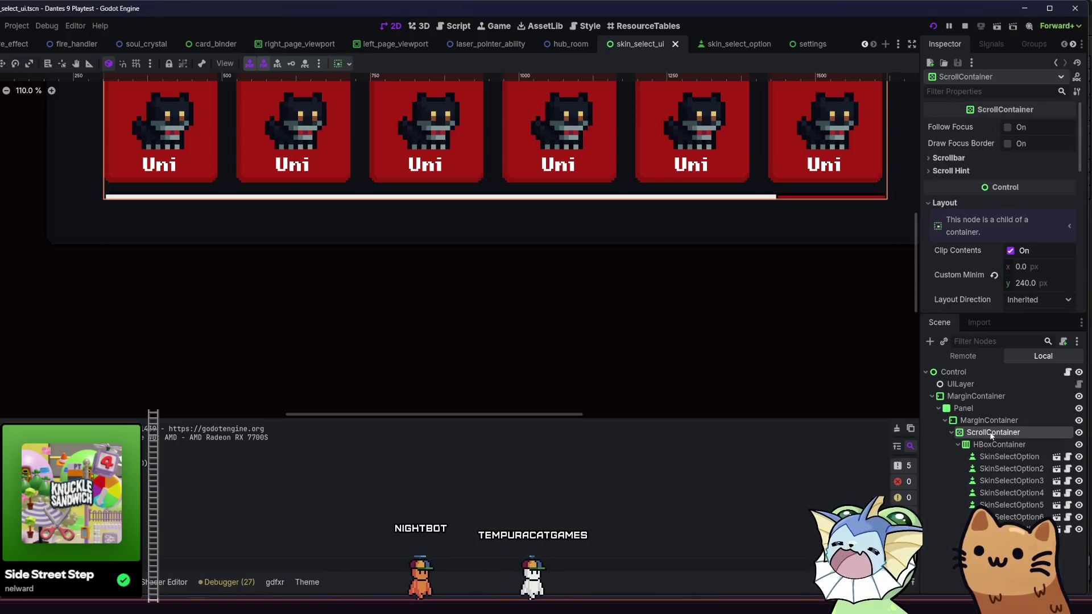
{"action": "right_click", "coordinate": [990, 436]}
{"action": "left_click", "coordinate": [967, 444]}
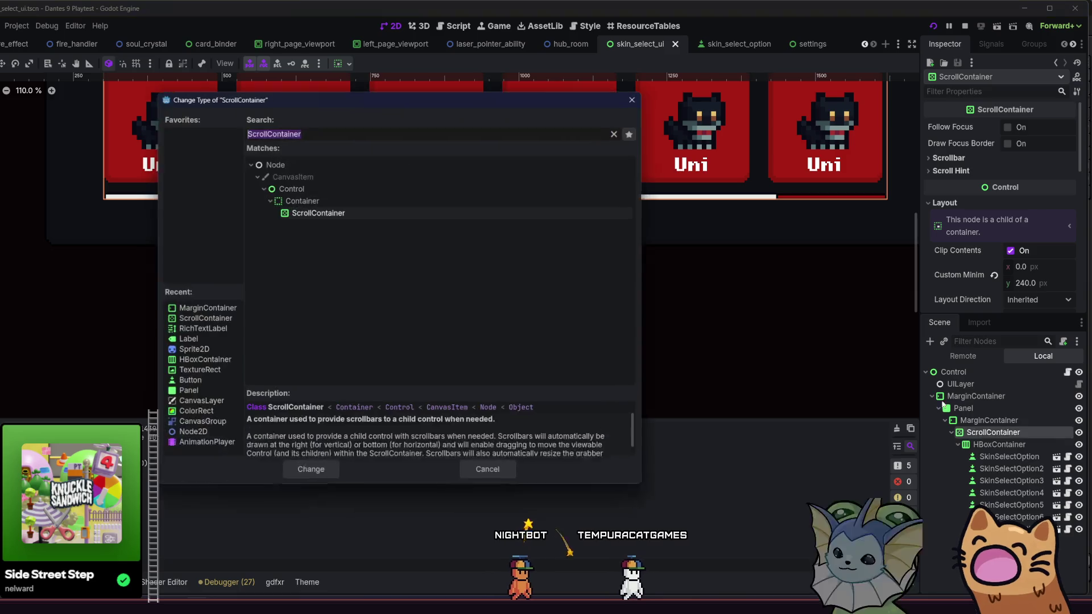
{"action": "type", "text": "scrol"}
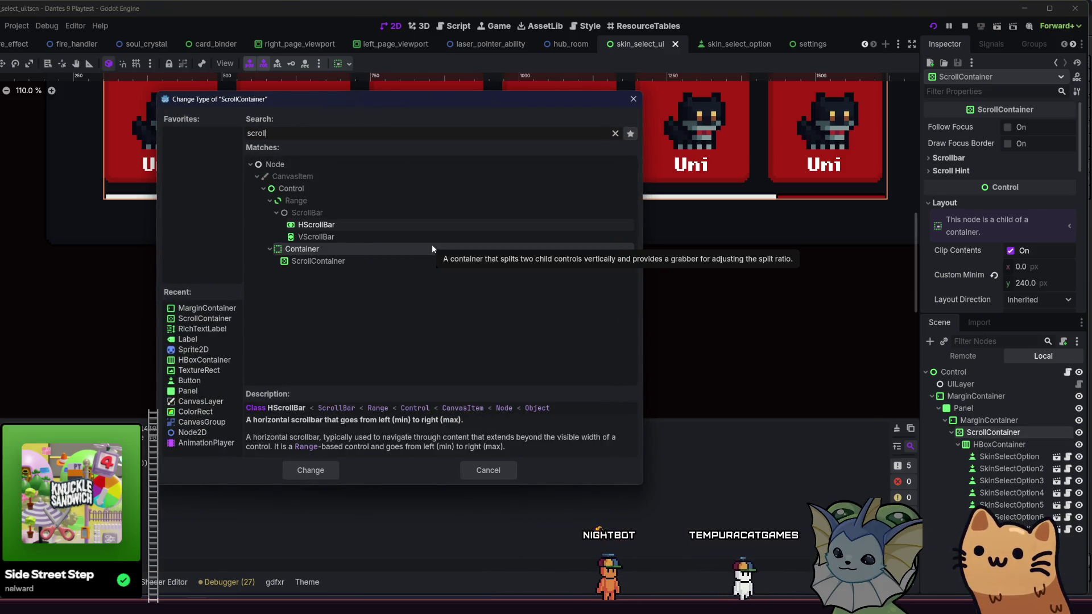
{"action": "type", "text": "l"}
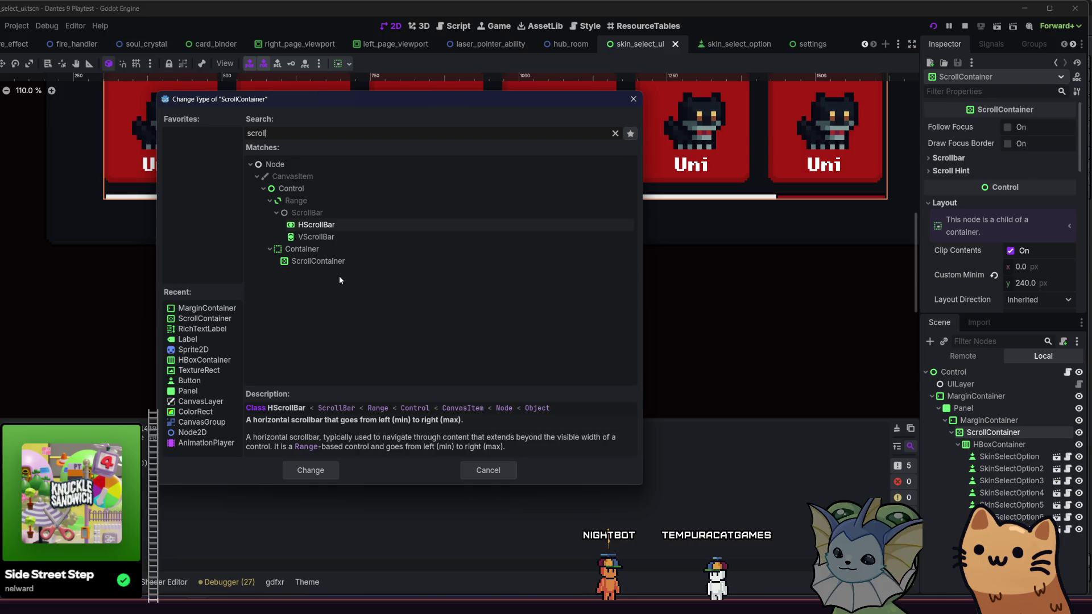
{"action": "left_click", "coordinate": [338, 264]}
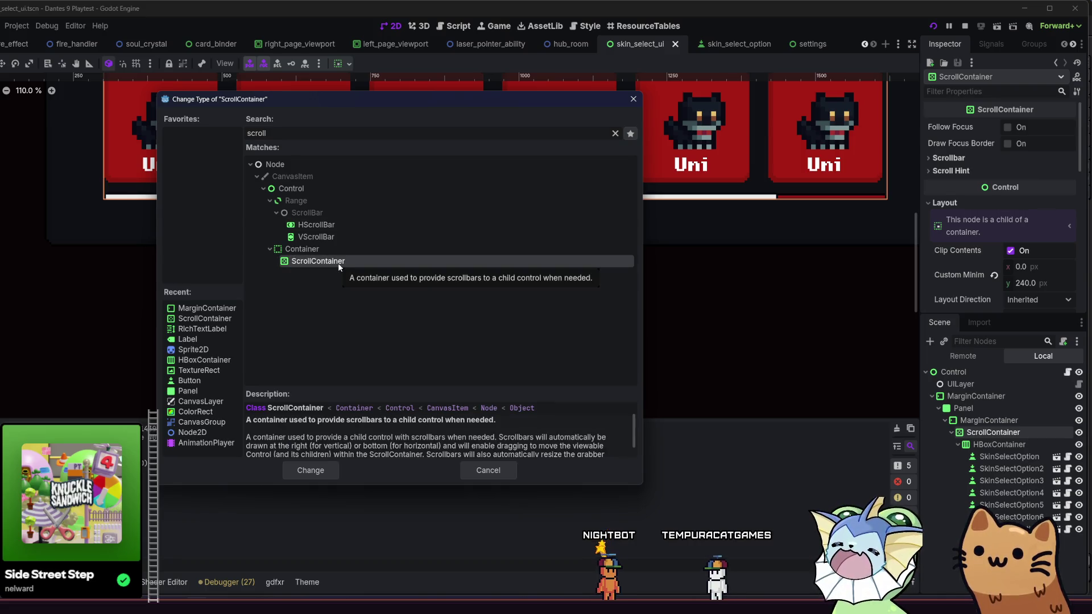
{"action": "left_click", "coordinate": [462, 470]}
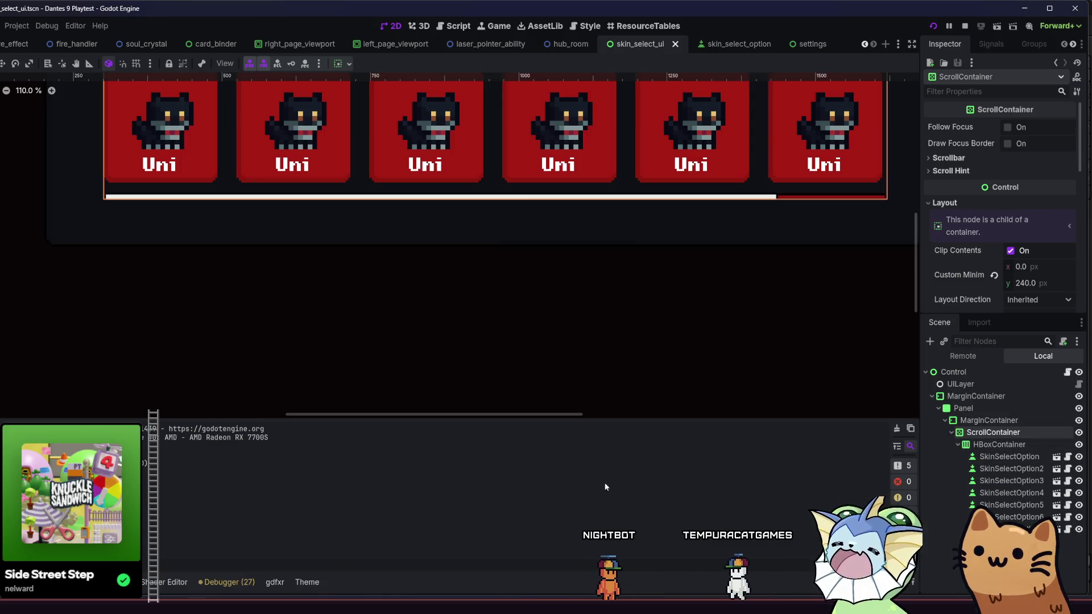
Attach scroll_container.gd to the ScrollContainer, save, and relaunch into a new game
{"action": "left_click", "coordinate": [989, 432]}
{"action": "scroll", "coordinate": [986, 237], "scroll_direction": "down", "scroll_amount": 5}
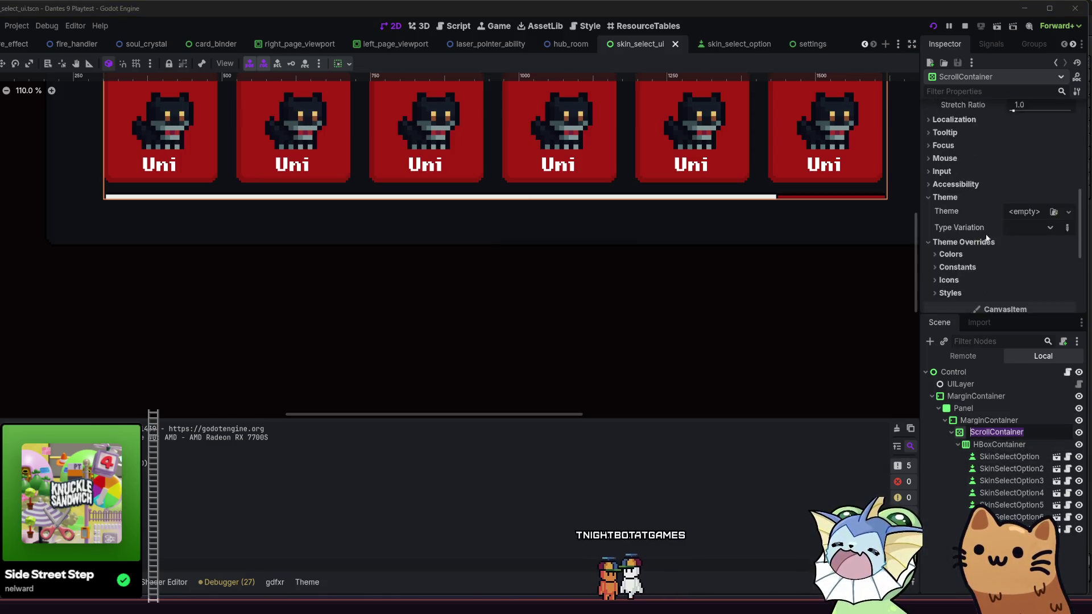
{"action": "scroll", "coordinate": [995, 242], "scroll_direction": "down", "scroll_amount": 5}
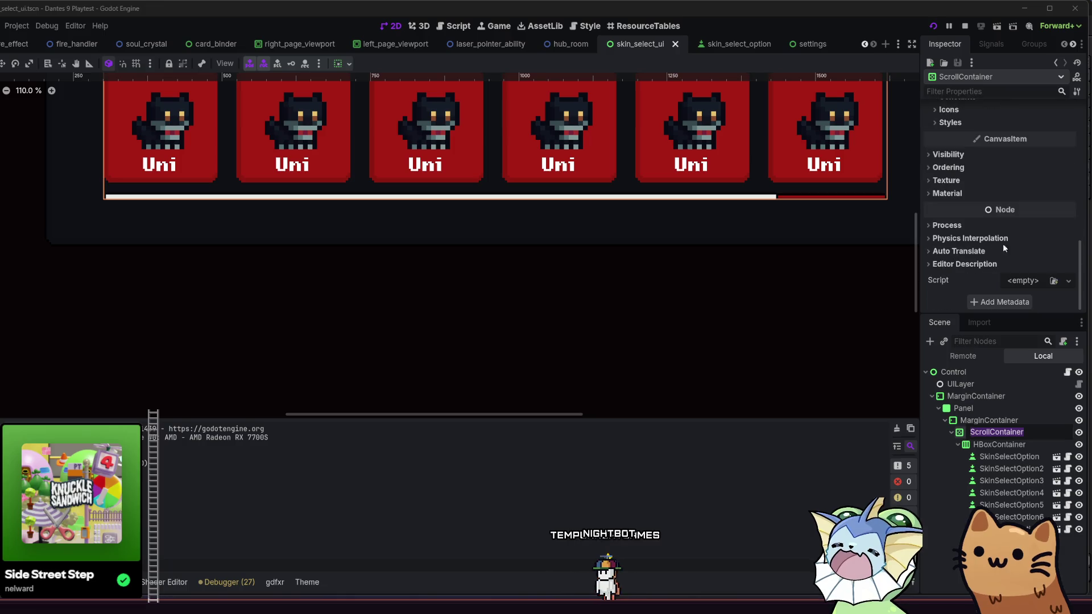
{"action": "left_click", "coordinate": [1054, 281]}
{"action": "type", "text": "scroll"}
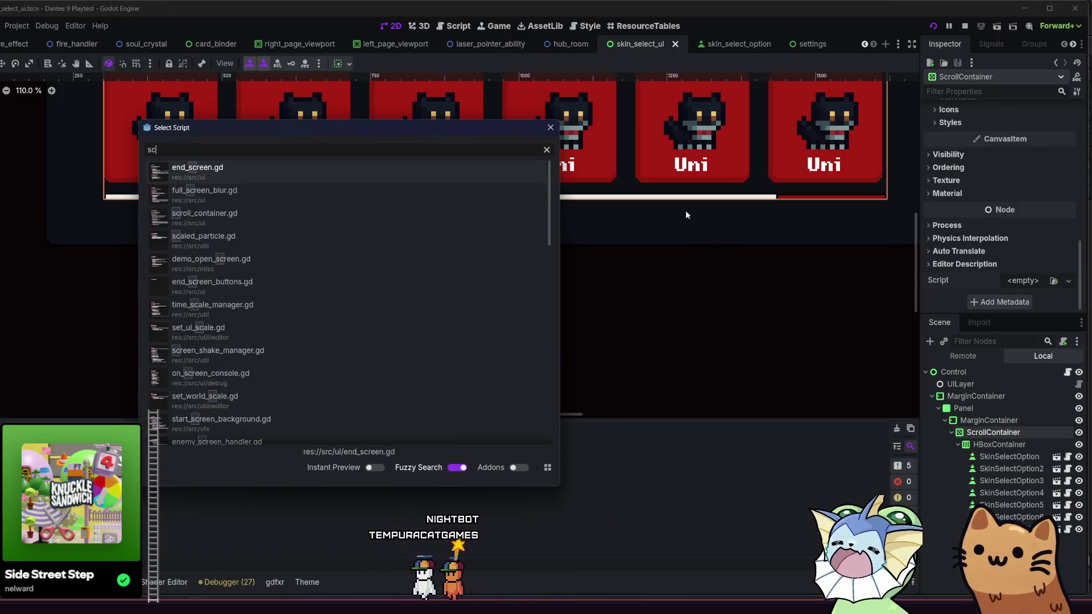
{"action": "key", "text": "ctrl+s"}
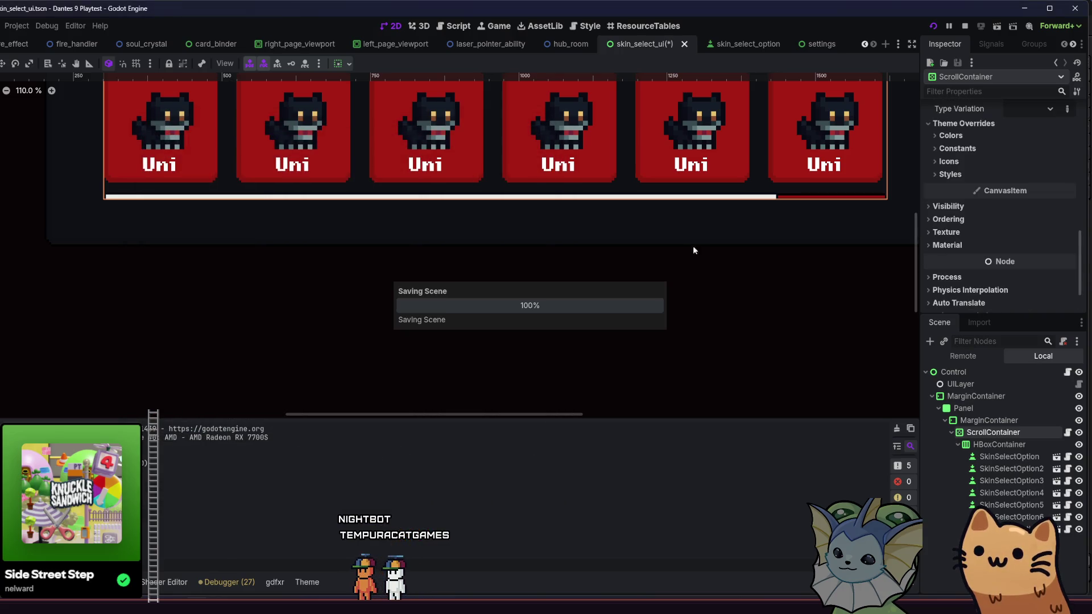
{"action": "left_click", "coordinate": [934, 26]}
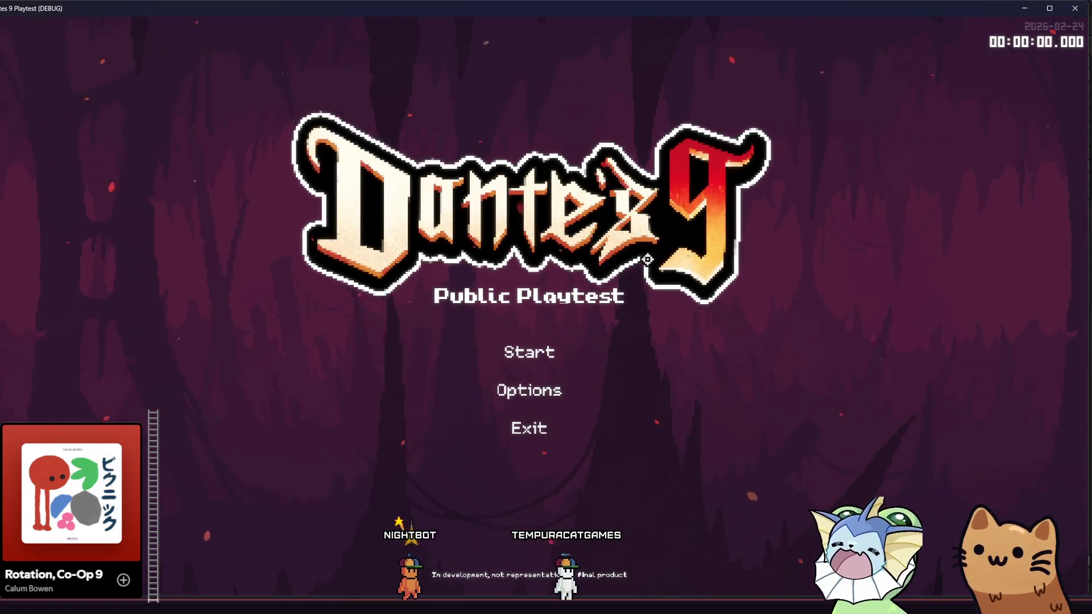
{"action": "left_click", "coordinate": [563, 342]}
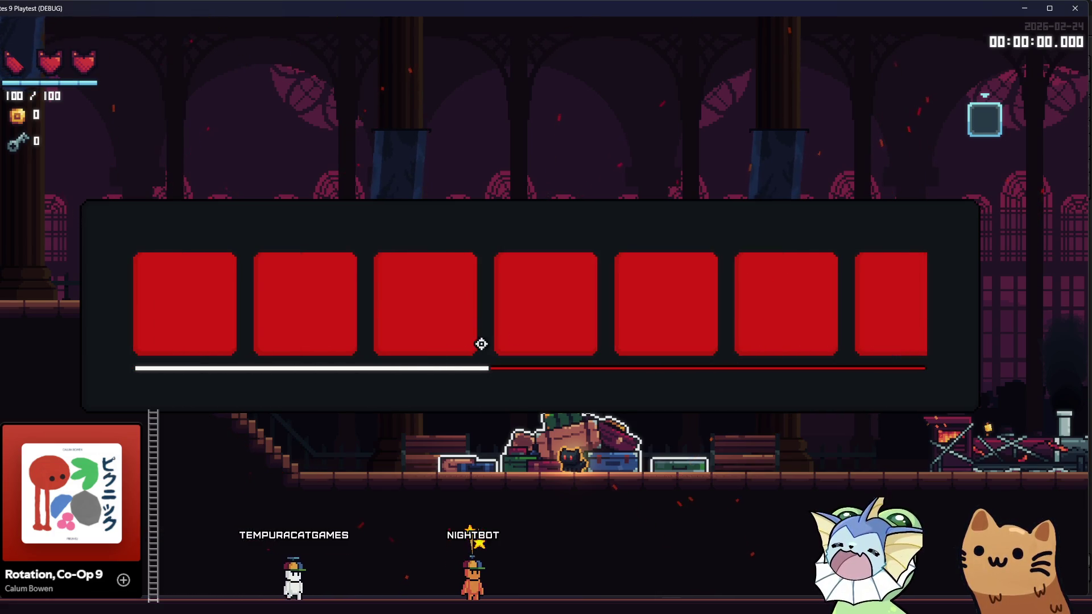
Close the playtest after seeing the skin cards fill in on scrolling
{"action": "key", "text": "F8"}
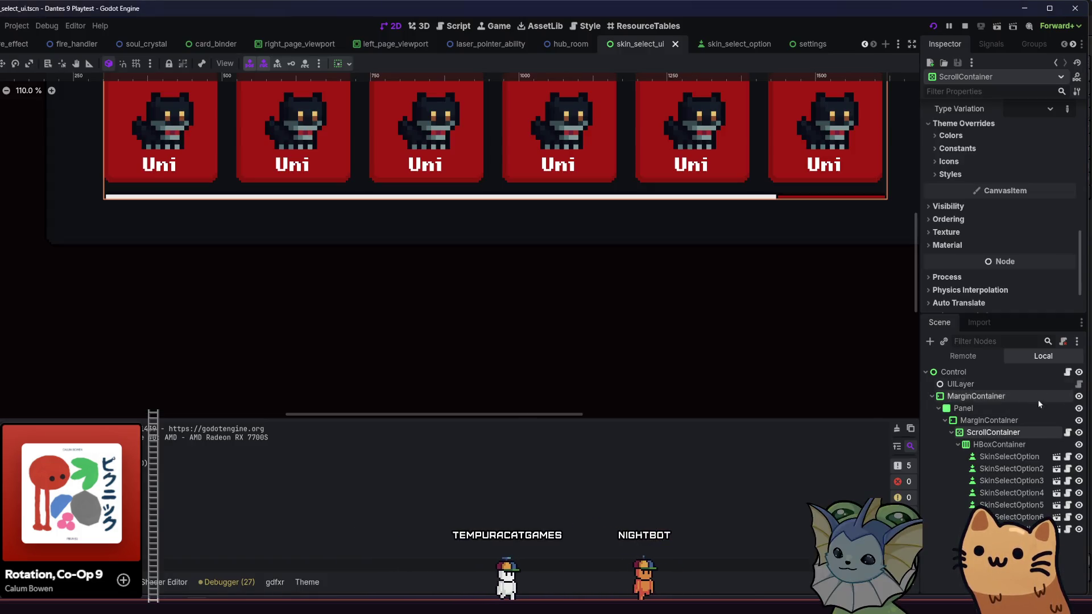
Turn on Follow Focus for the ScrollContainer, save, and test-run the game
{"action": "scroll", "coordinate": [1011, 281], "scroll_direction": "up", "scroll_amount": 5}
{"action": "scroll", "coordinate": [1002, 270], "scroll_direction": "up", "scroll_amount": 5}
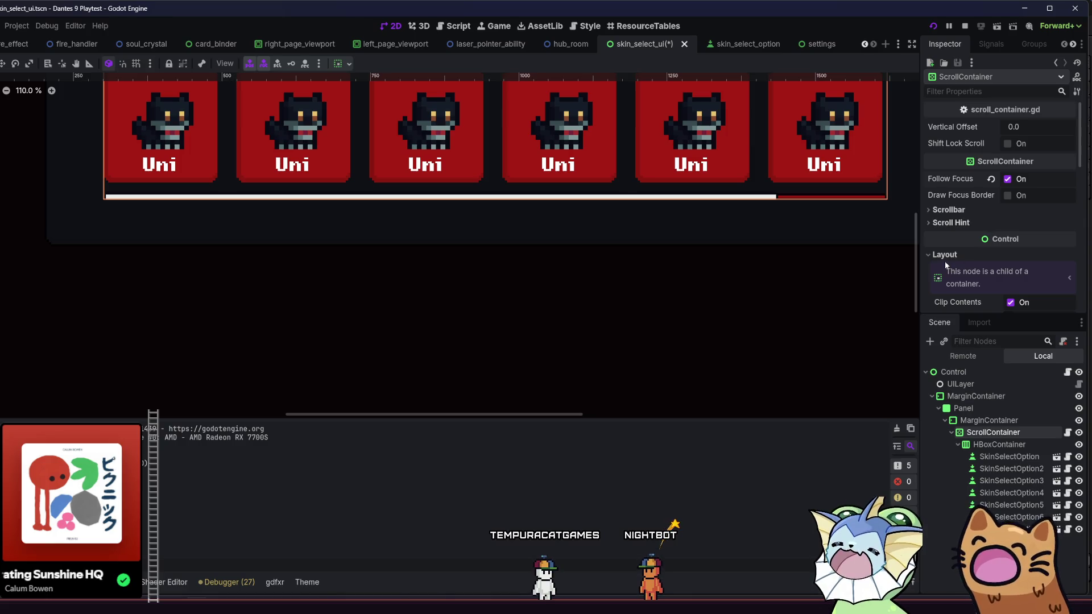
{"action": "key", "text": "ctrl+s"}
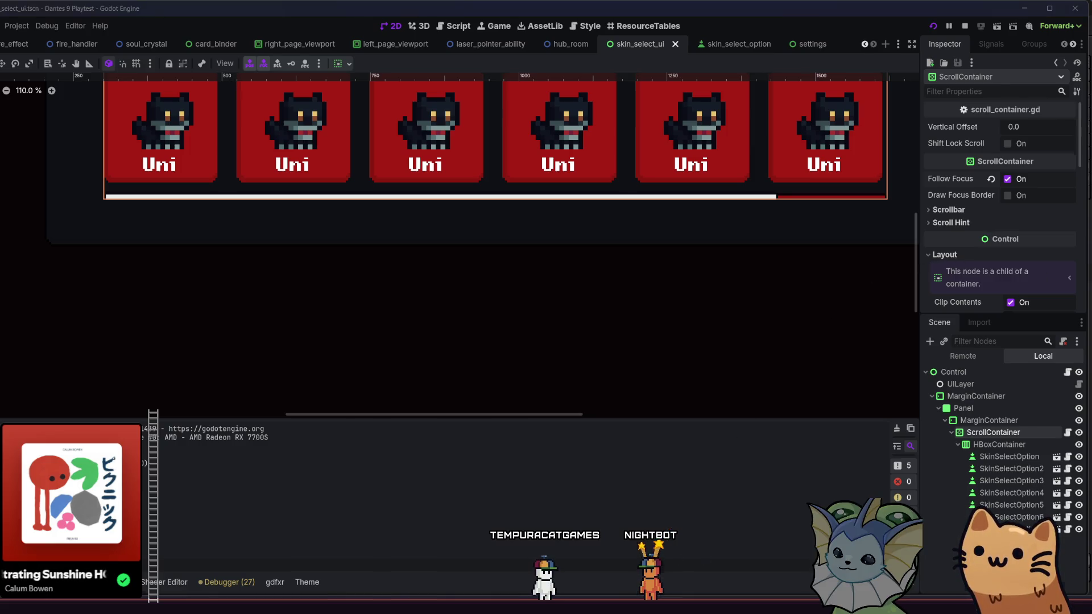
{"action": "key", "text": "Right"}
{"action": "key", "text": "Right"}
{"action": "key", "text": "Right"}
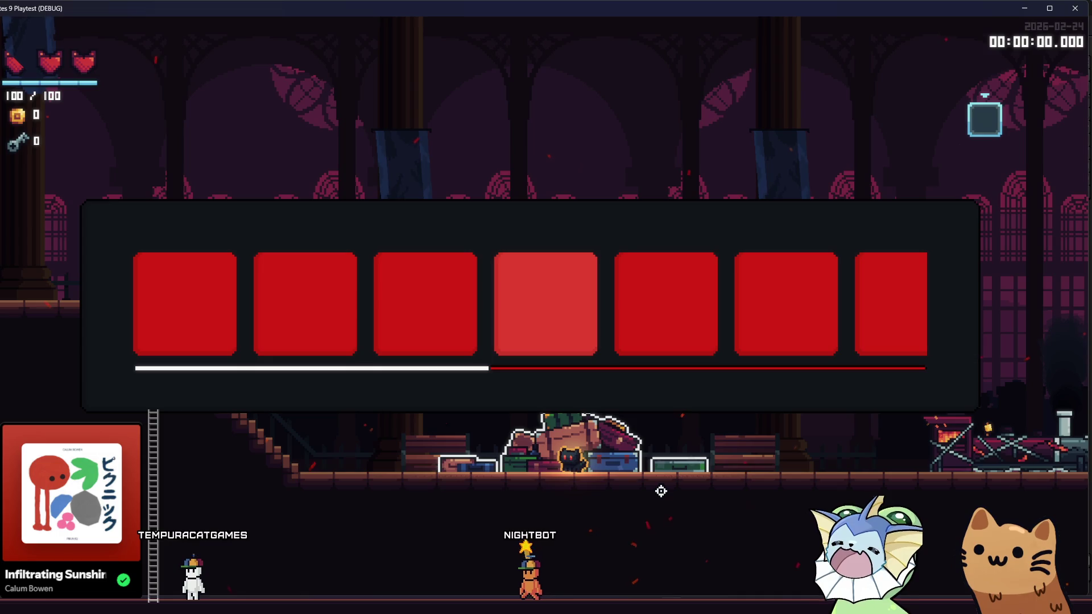
{"action": "left_click", "coordinate": [1066, 10]}
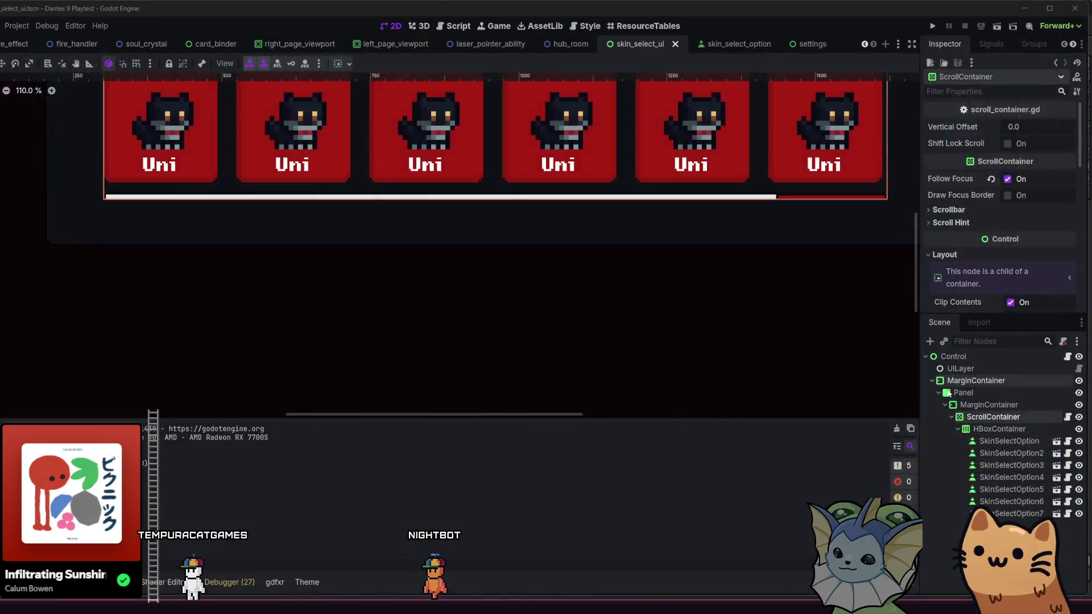
Delete the seven placeholder SkinSelectOption cards and relaunch into a new game
{"action": "left_click", "coordinate": [973, 443]}
{"action": "left_click", "coordinate": [984, 513], "text": "shift"}
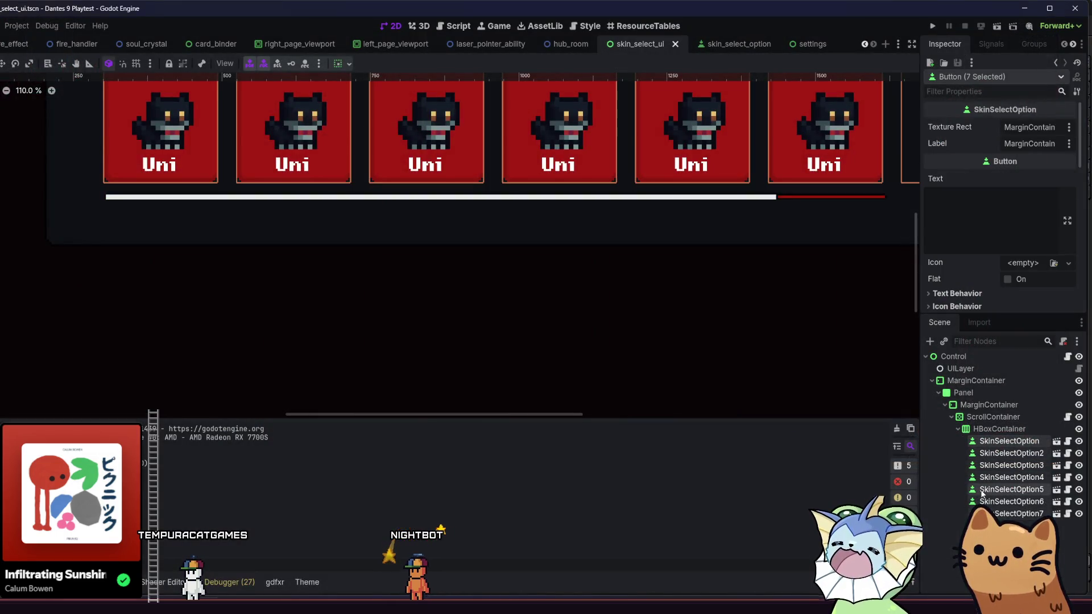
{"action": "left_click", "coordinate": [337, 326]}
{"action": "key", "text": "F5"}
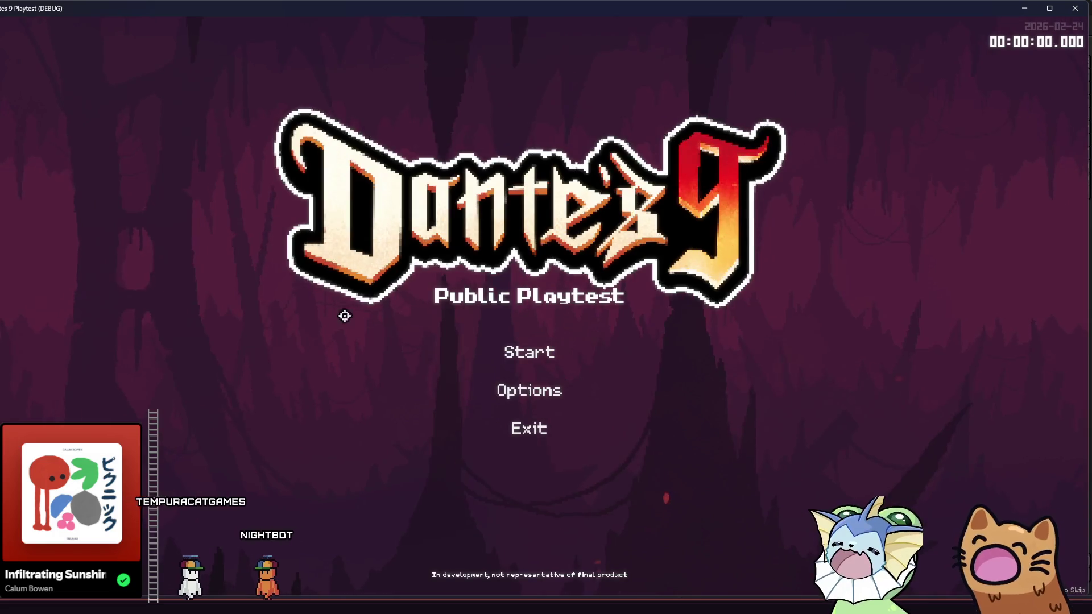
{"action": "left_click", "coordinate": [510, 338]}
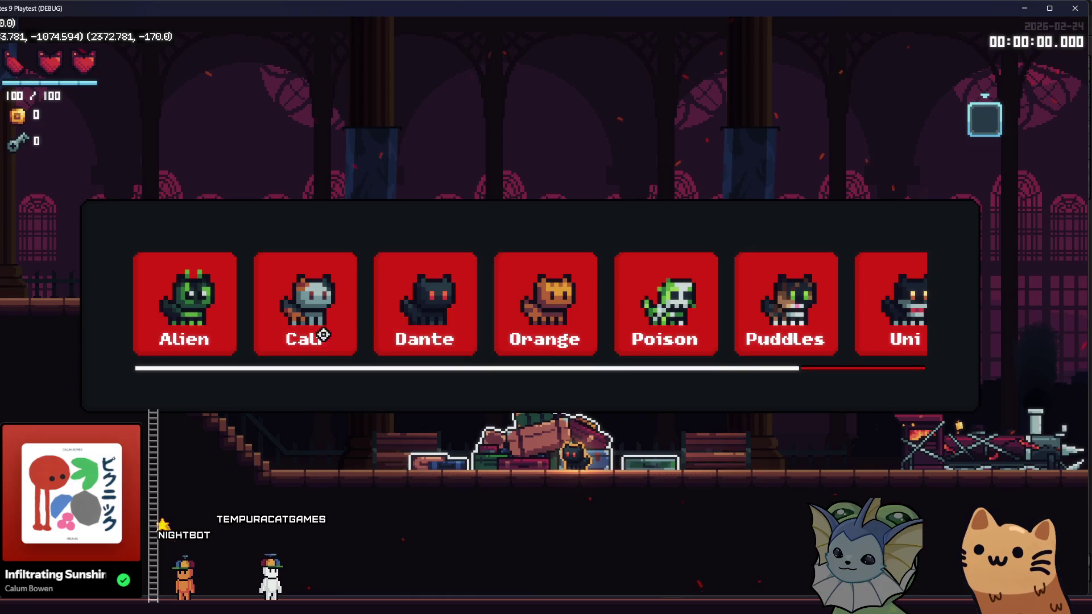
Pick the Poison cat skin and scroll the carousel back and forth, then close the playtest
{"action": "scroll", "coordinate": [444, 301], "scroll_direction": "down", "scroll_amount": 3}
{"action": "left_click", "coordinate": [541, 305]}
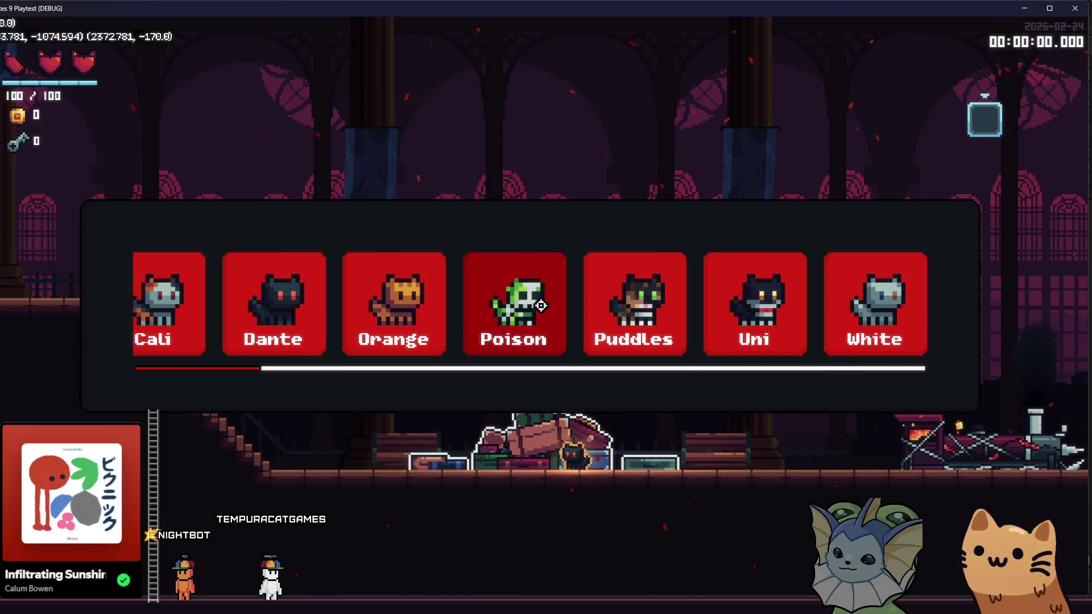
{"action": "scroll", "coordinate": [625, 307], "scroll_direction": "up", "scroll_amount": 3}
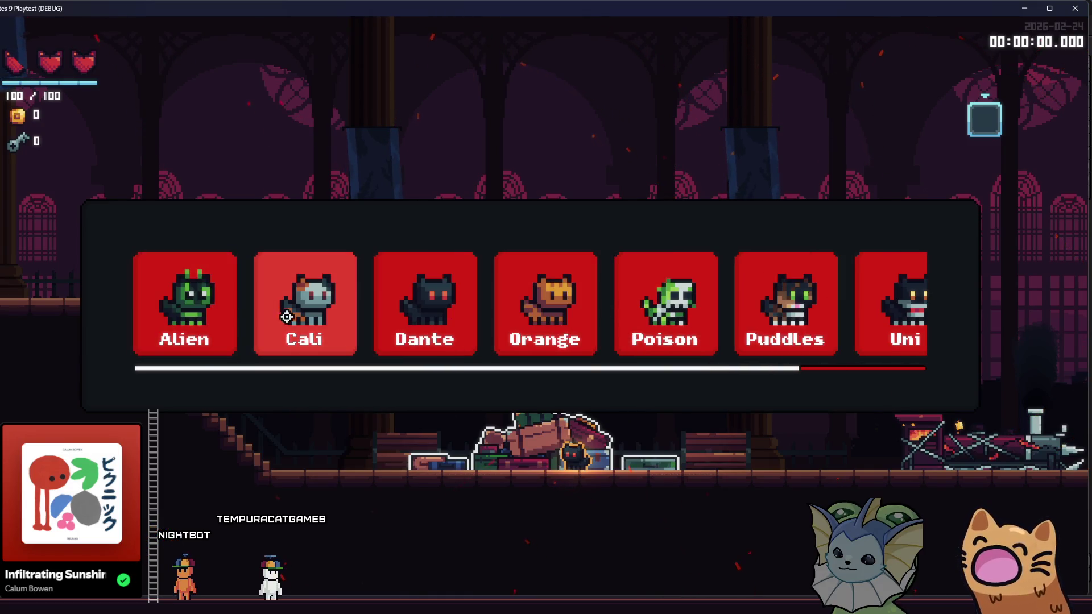
{"action": "scroll", "coordinate": [546, 305], "scroll_direction": "down", "scroll_amount": 2}
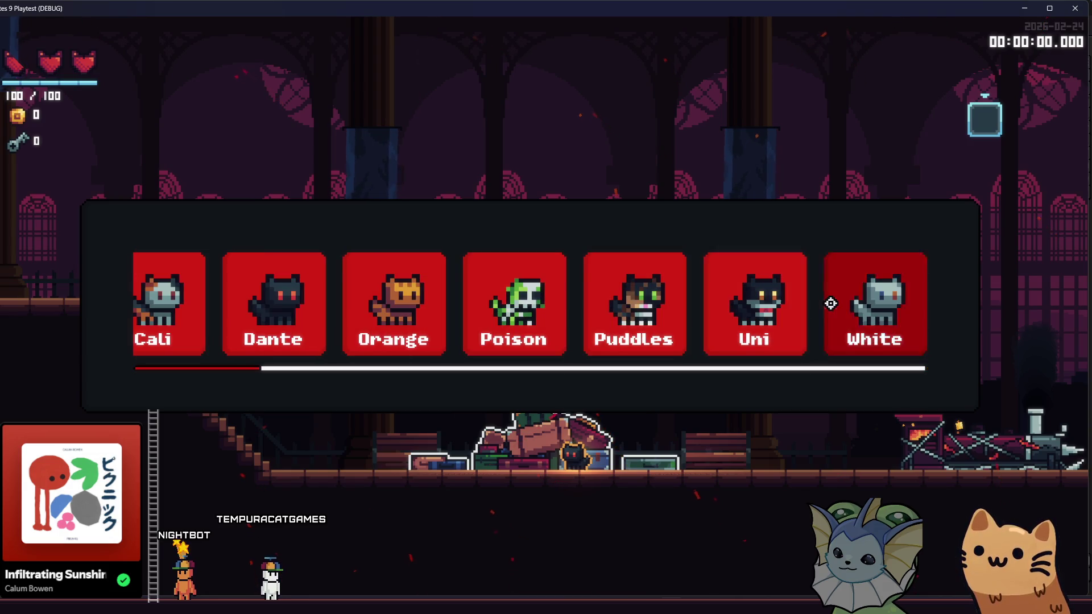
{"action": "scroll", "coordinate": [830, 304], "scroll_direction": "up", "scroll_amount": 2}
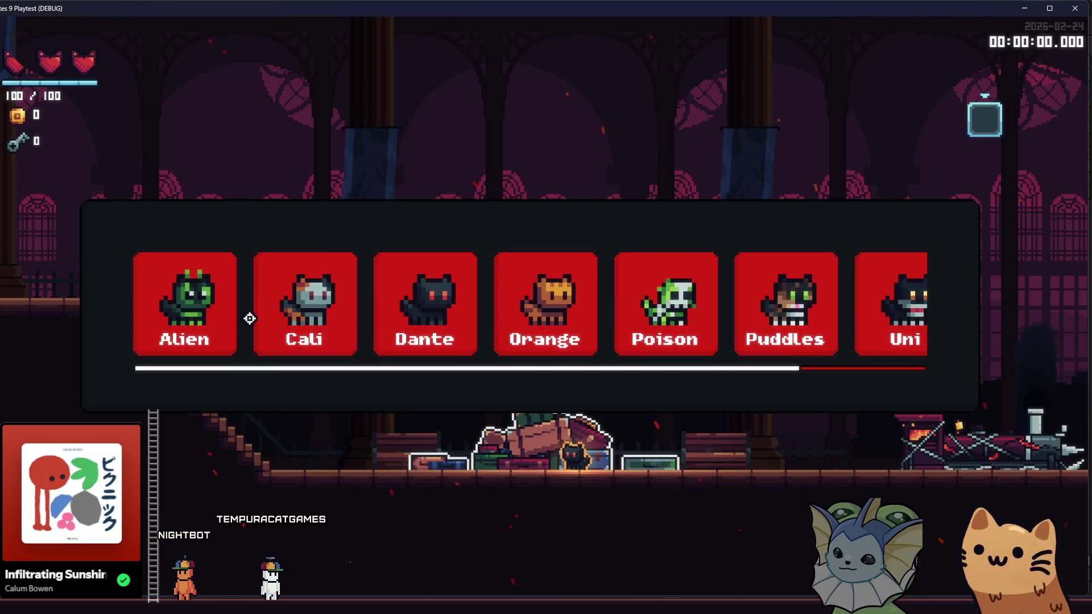
{"action": "scroll", "coordinate": [250, 318], "scroll_direction": "down", "scroll_amount": 2}
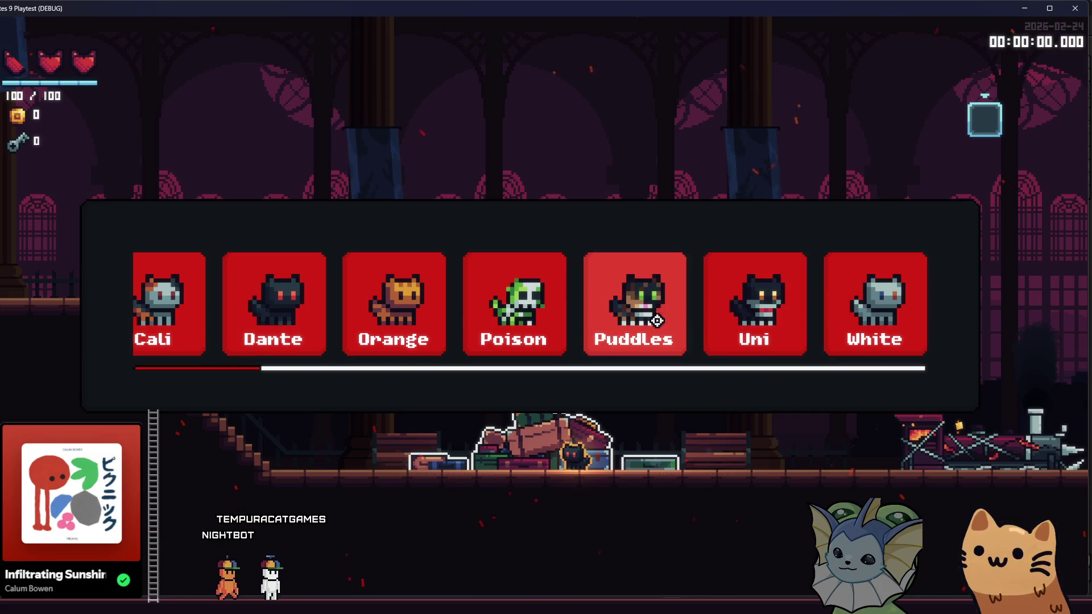
{"action": "scroll", "coordinate": [341, 314], "scroll_direction": "up", "scroll_amount": 1}
{"action": "scroll", "coordinate": [238, 318], "scroll_direction": "down", "scroll_amount": 1}
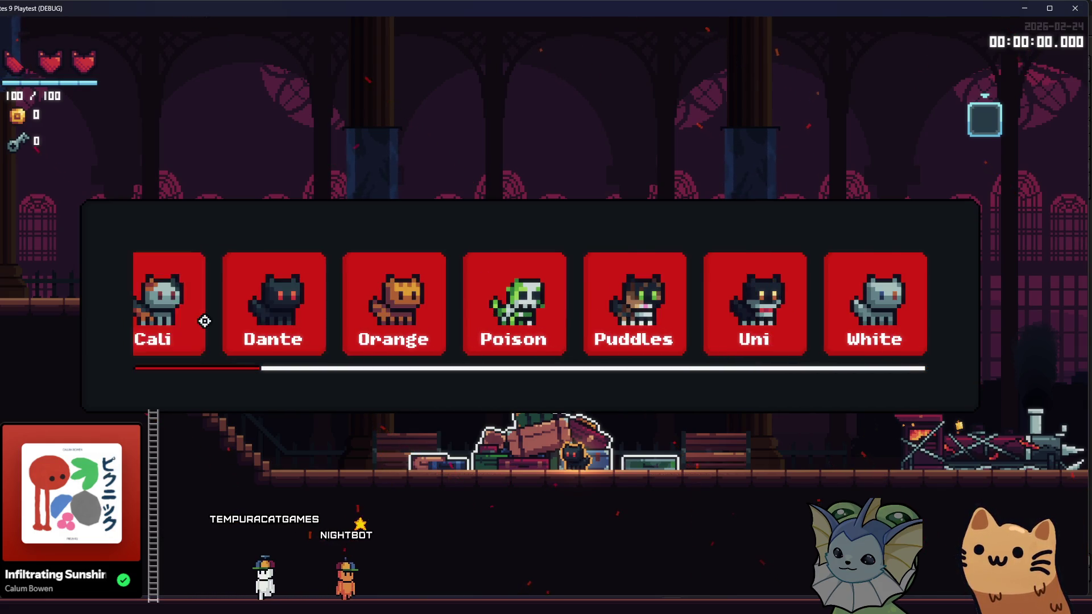
{"action": "scroll", "coordinate": [348, 317], "scroll_direction": "up", "scroll_amount": 1}
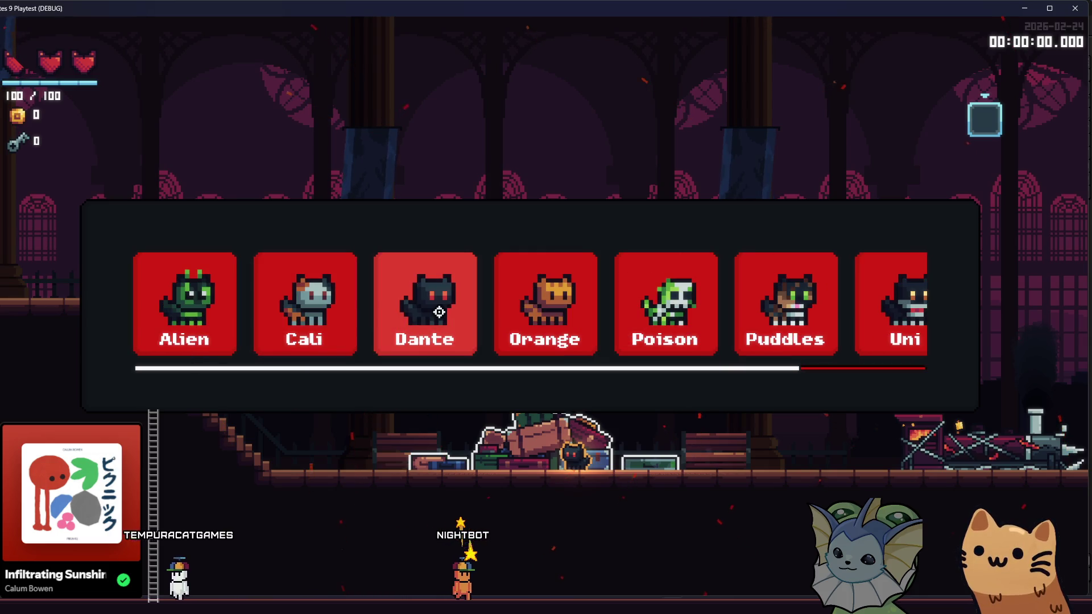
{"action": "scroll", "coordinate": [654, 313], "scroll_direction": "down", "scroll_amount": 1}
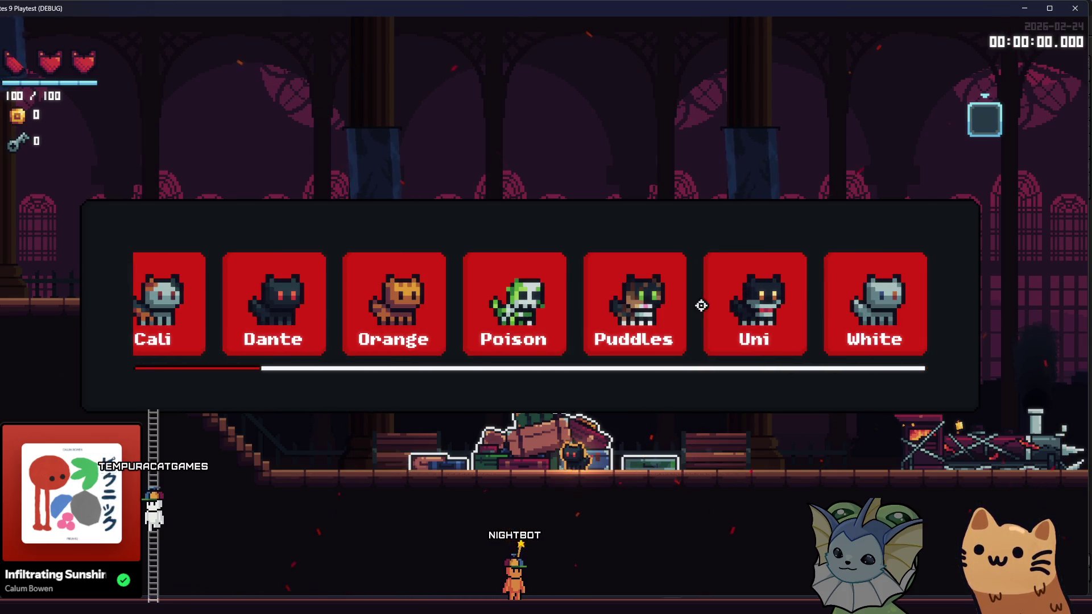
{"action": "scroll", "coordinate": [432, 313], "scroll_direction": "up", "scroll_amount": 1}
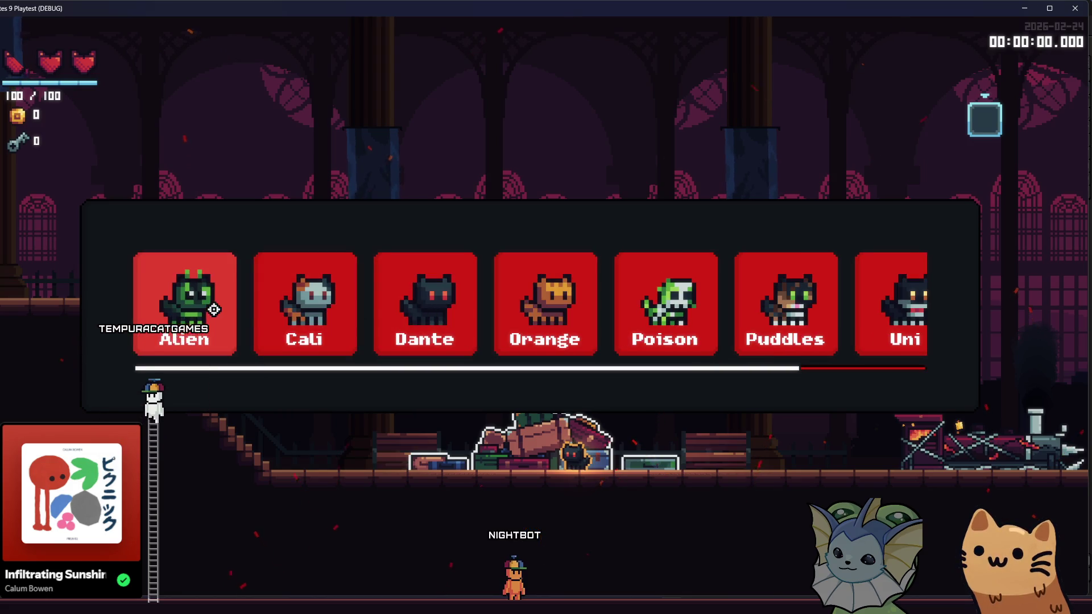
{"action": "scroll", "coordinate": [676, 313], "scroll_direction": "down", "scroll_amount": 1}
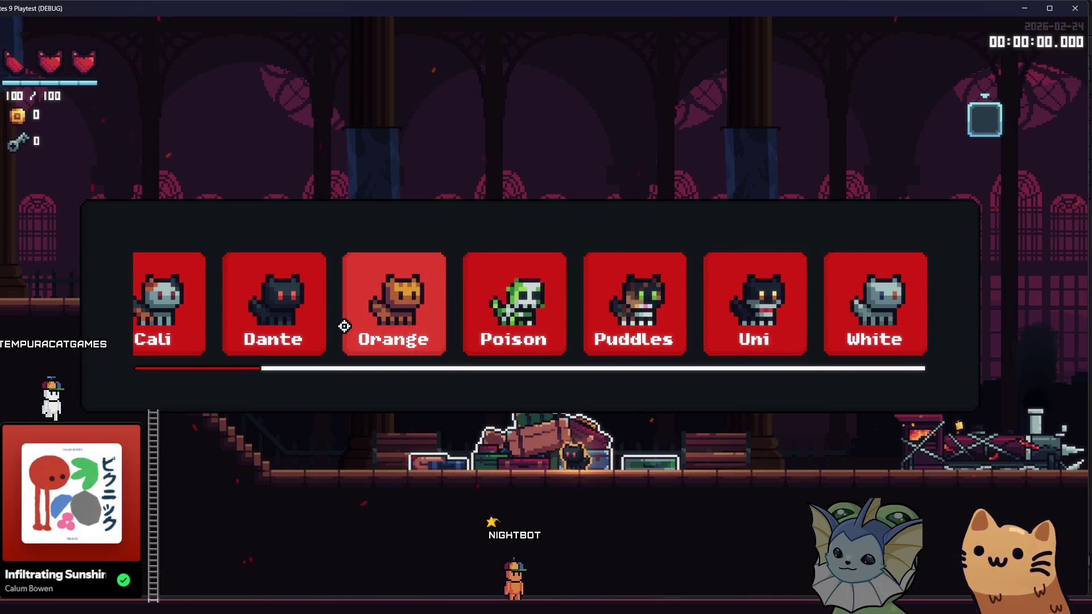
{"action": "scroll", "coordinate": [273, 313], "scroll_direction": "up", "scroll_amount": 1}
{"action": "scroll", "coordinate": [785, 311], "scroll_direction": "down", "scroll_amount": 1}
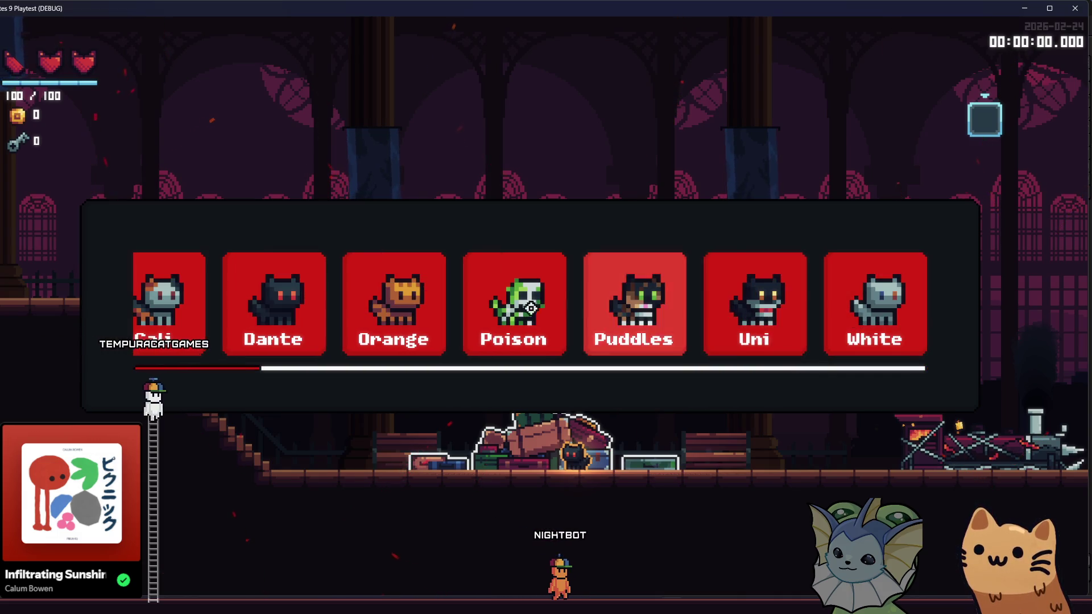
{"action": "scroll", "coordinate": [351, 311], "scroll_direction": "up", "scroll_amount": 1}
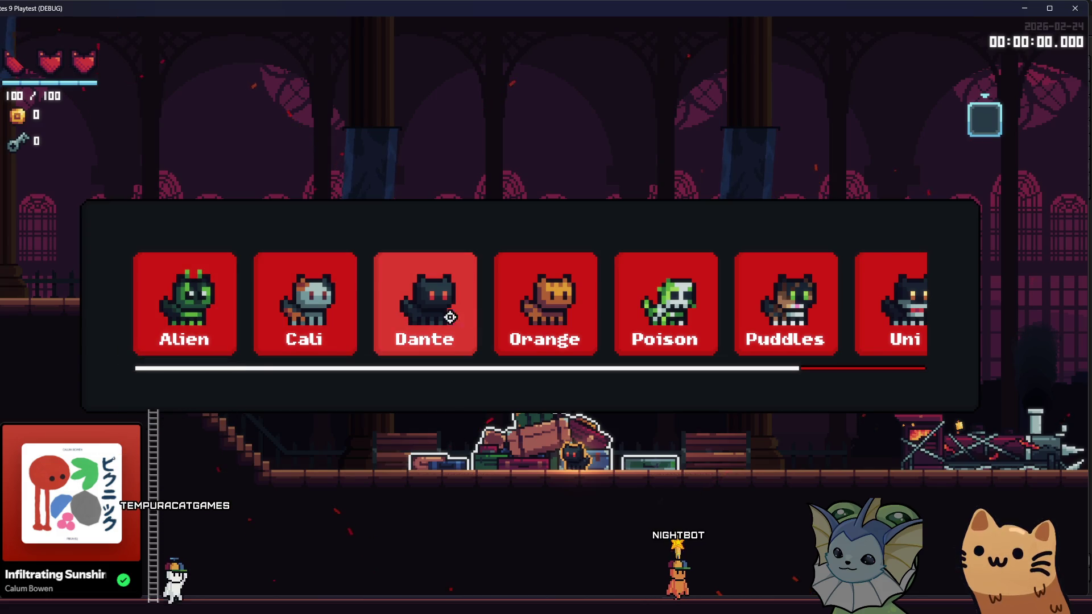
{"action": "scroll", "coordinate": [341, 312], "scroll_direction": "down", "scroll_amount": 1}
{"action": "scroll", "coordinate": [378, 310], "scroll_direction": "up", "scroll_amount": 1}
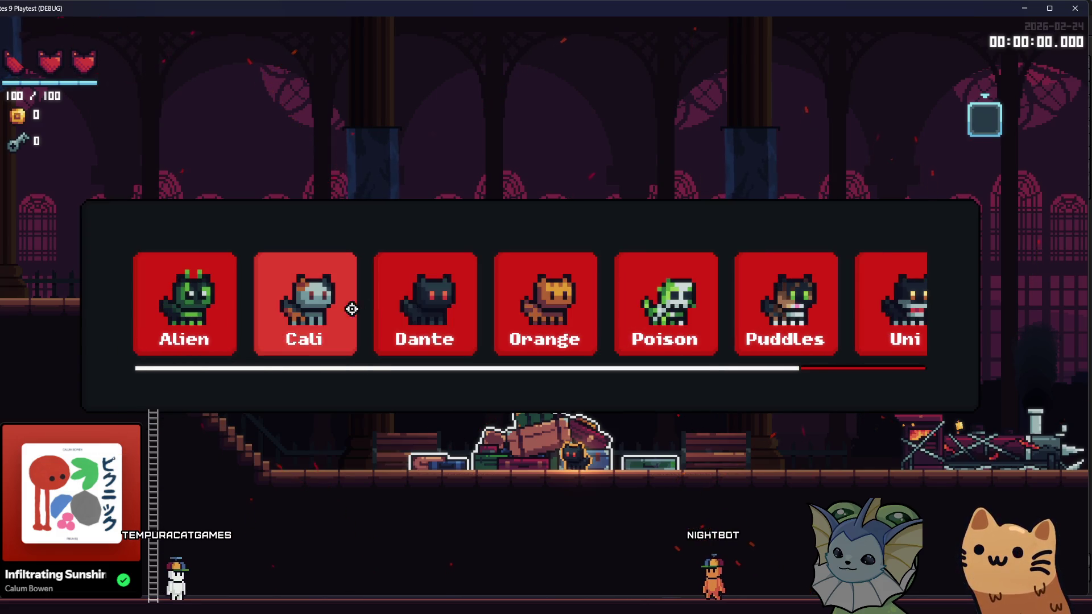
{"action": "scroll", "coordinate": [364, 307], "scroll_direction": "down", "scroll_amount": 1}
{"action": "scroll", "coordinate": [342, 310], "scroll_direction": "up", "scroll_amount": 1}
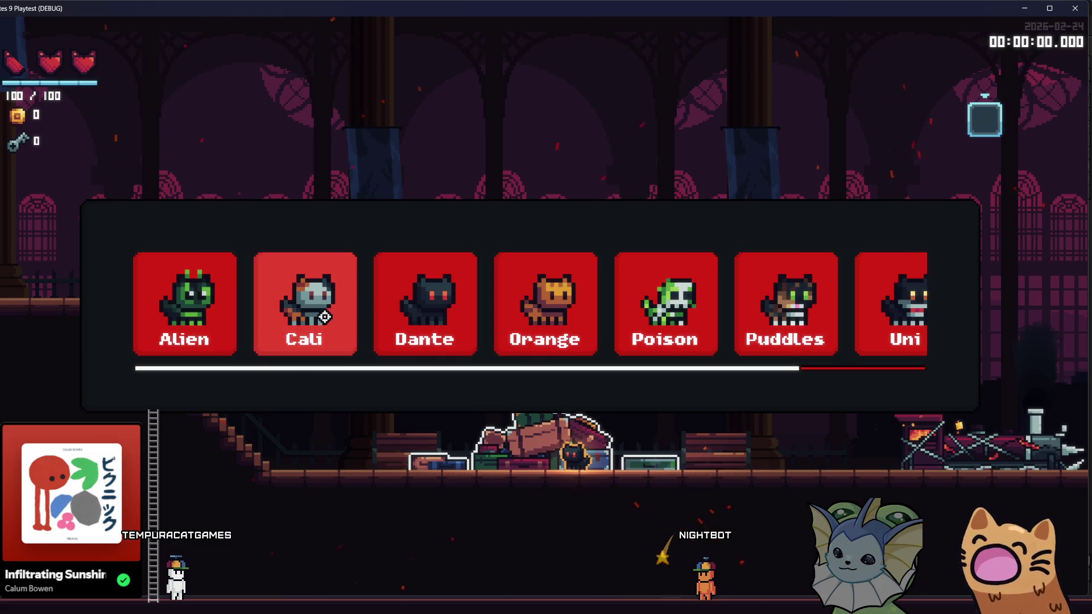
{"action": "scroll", "coordinate": [325, 316], "scroll_direction": "down", "scroll_amount": 1}
{"action": "scroll", "coordinate": [320, 325], "scroll_direction": "up", "scroll_amount": 1}
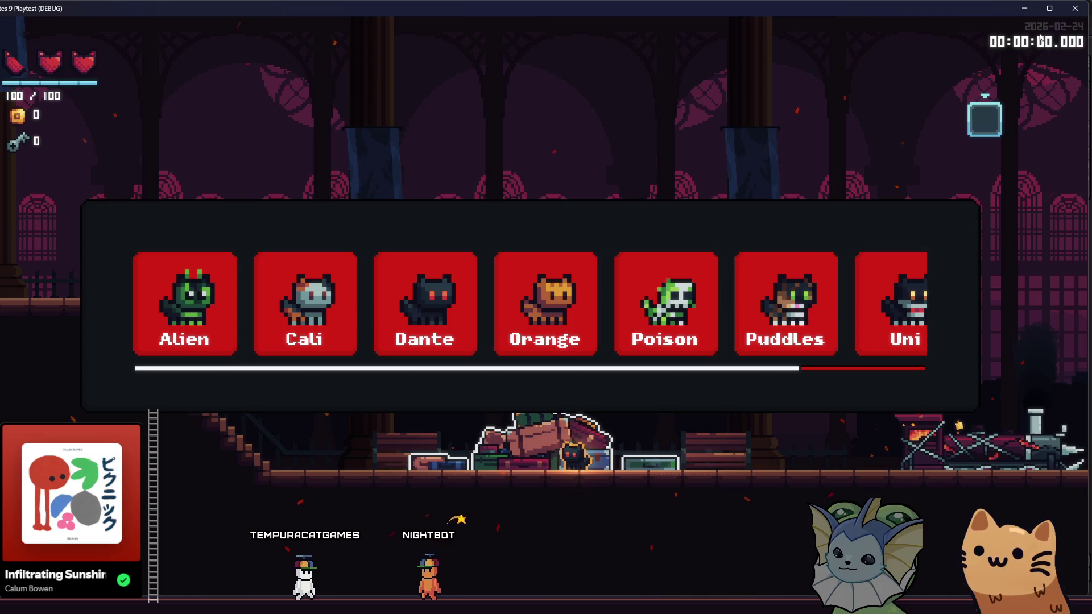
{"action": "left_click", "coordinate": [1075, 8]}
{"action": "left_click", "coordinate": [723, 45]}
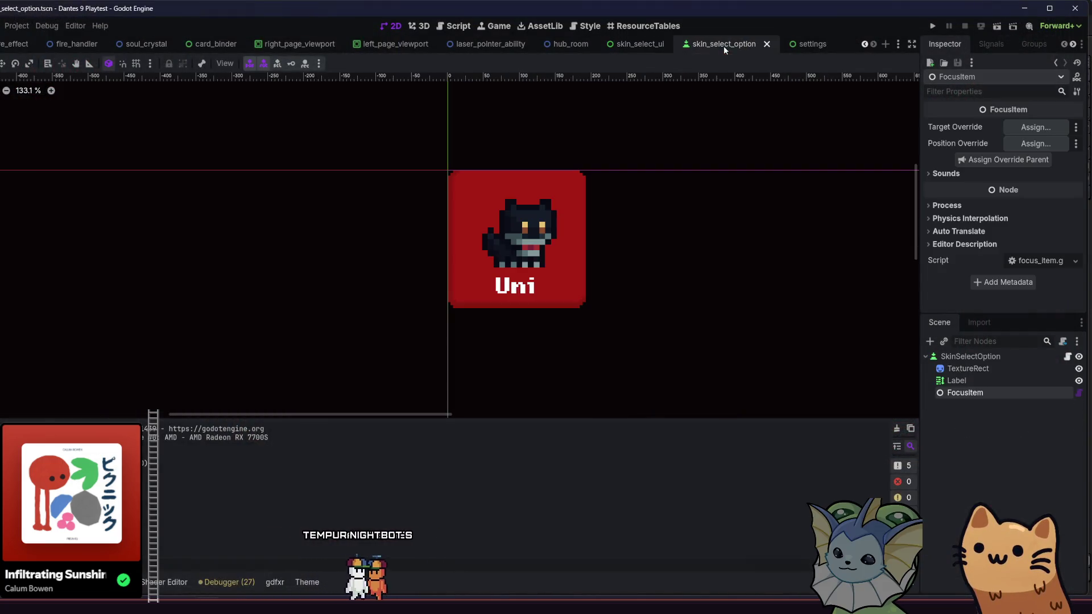
Change the card Label's mouse filter from Stop and save the skin_select_option scene
{"action": "left_click", "coordinate": [963, 380]}
{"action": "scroll", "coordinate": [955, 205], "scroll_direction": "down", "scroll_amount": 10}
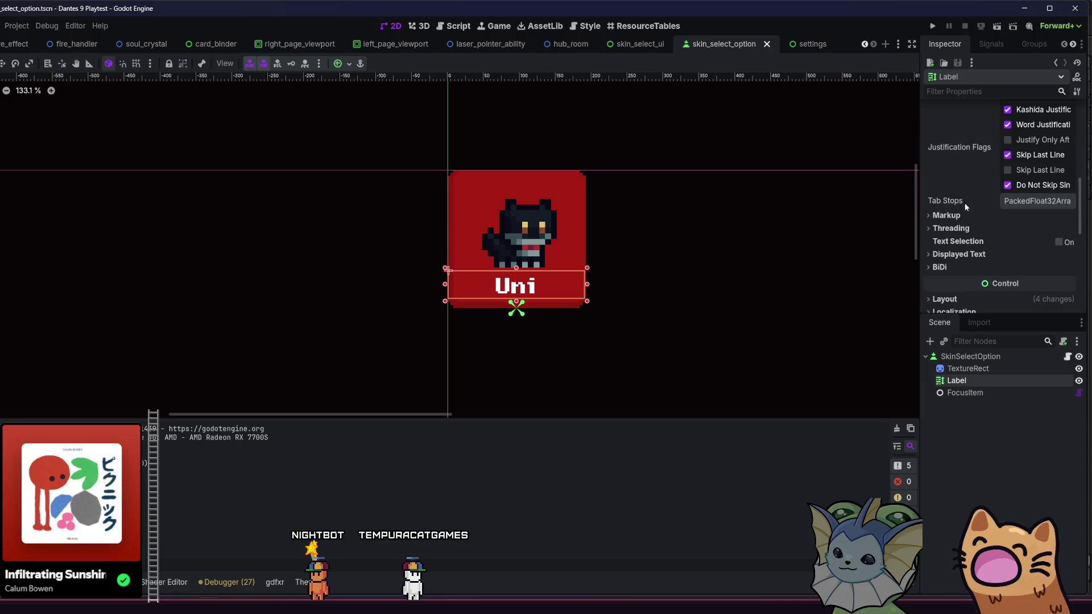
{"action": "scroll", "coordinate": [977, 252], "scroll_direction": "down", "scroll_amount": 1}
{"action": "left_click", "coordinate": [979, 272]}
{"action": "scroll", "coordinate": [978, 269], "scroll_direction": "up", "scroll_amount": 1}
{"action": "scroll", "coordinate": [1018, 238], "scroll_direction": "down", "scroll_amount": 2}
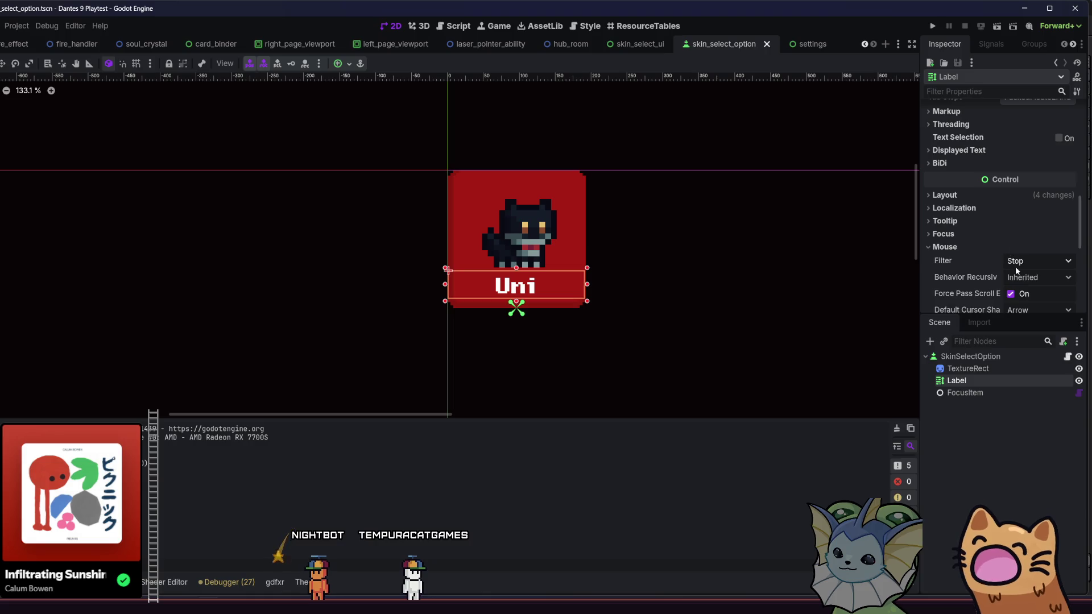
{"action": "left_click", "coordinate": [981, 234]}
{"action": "left_click", "coordinate": [979, 233]}
{"action": "left_click", "coordinate": [975, 245]}
{"action": "key", "text": "ctrl+s"}
Go to the skin_select_ui scene and open its skin_select_ui.gd script
{"action": "left_click", "coordinate": [634, 44]}
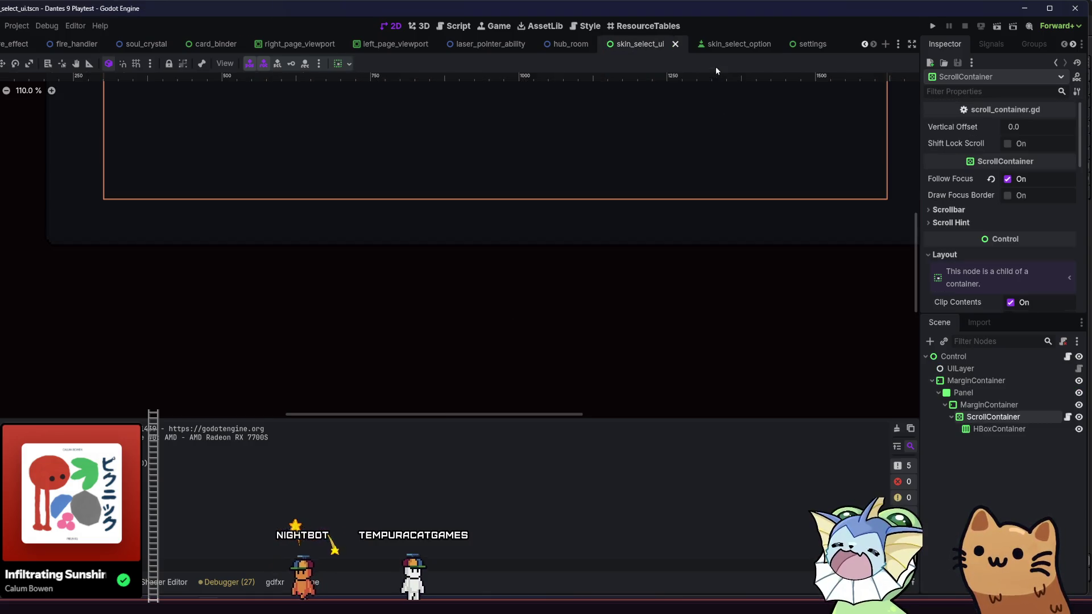
{"action": "left_click", "coordinate": [731, 45]}
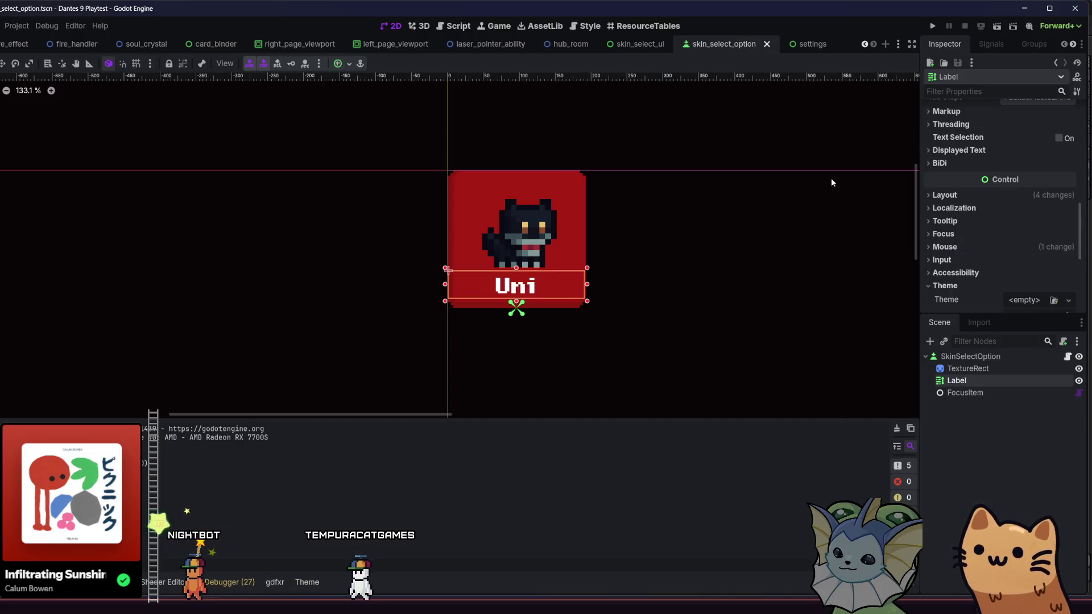
{"action": "left_click", "coordinate": [637, 45]}
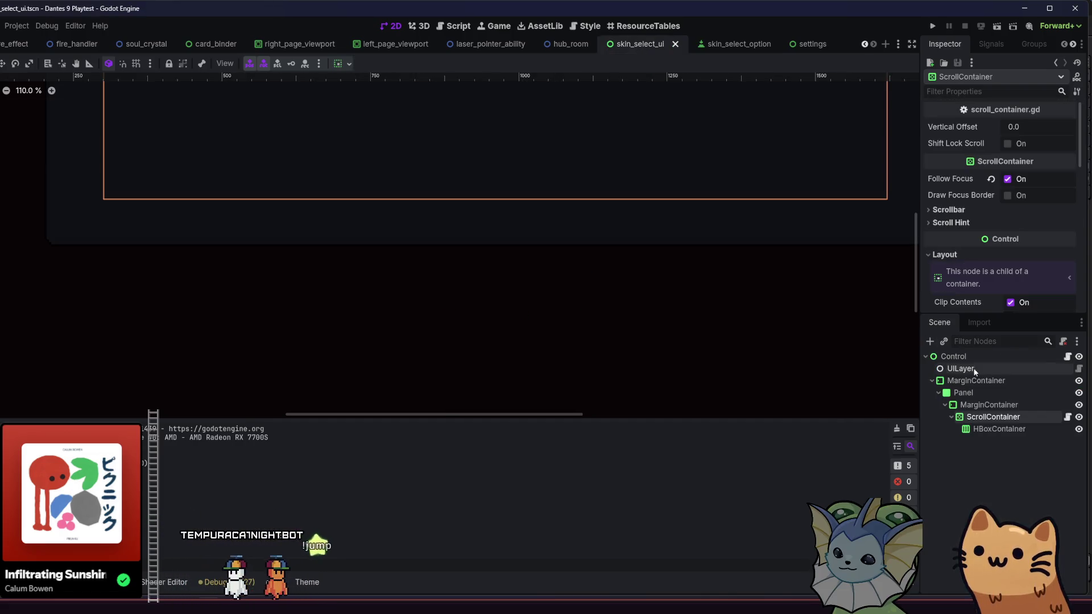
{"action": "key", "text": "ctrl+F3"}
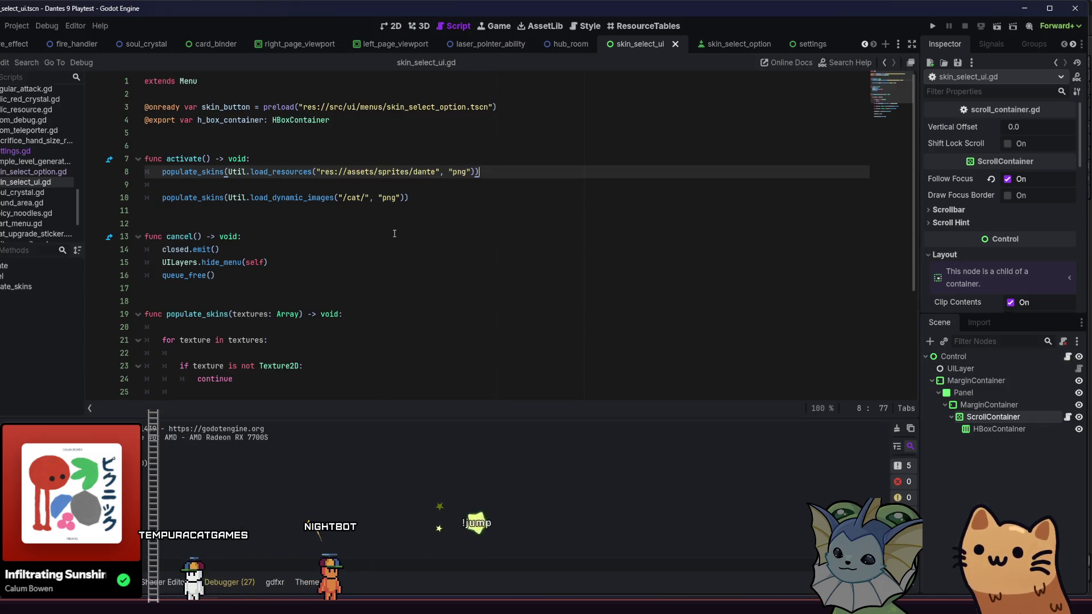
Return to skin_select_ui.gd and place the caret after the add_child call in populate_skins
{"action": "left_click", "coordinate": [733, 45]}
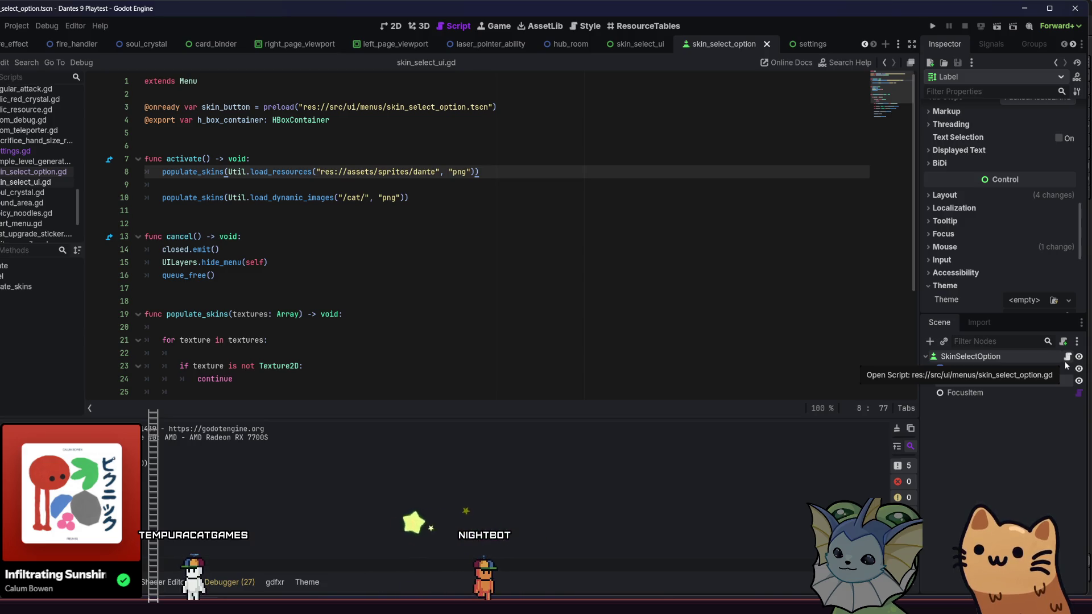
{"action": "left_click", "coordinate": [651, 50]}
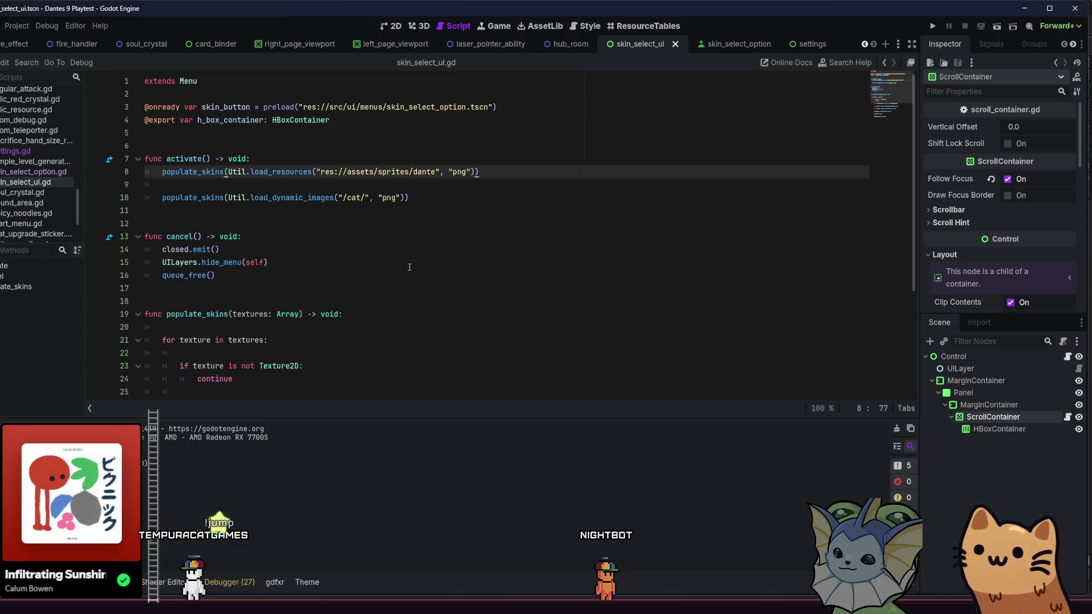
{"action": "left_click", "coordinate": [281, 279]}
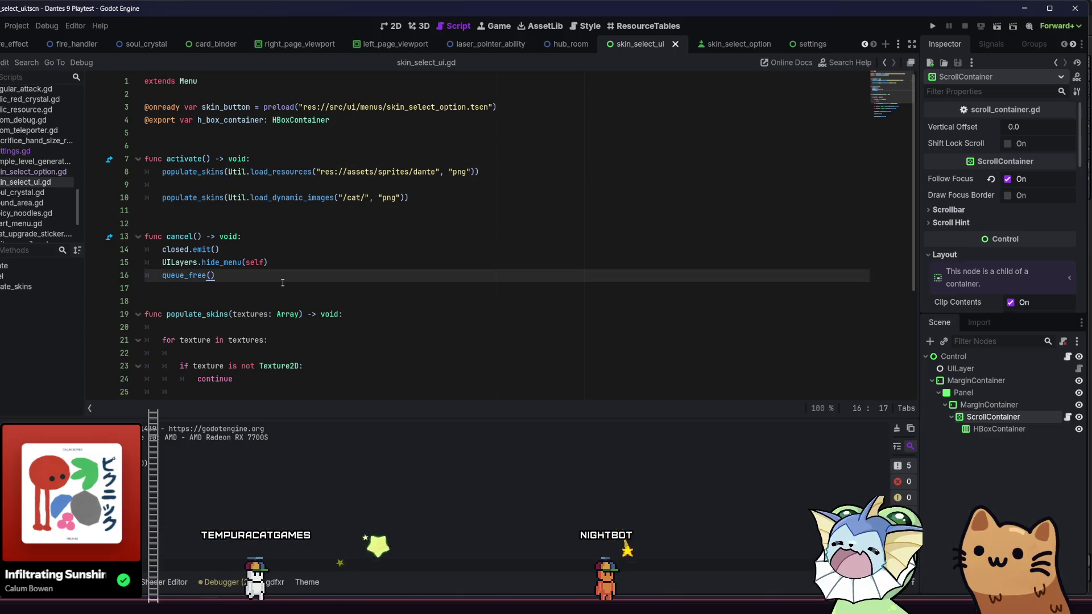
{"action": "scroll", "coordinate": [284, 284], "scroll_direction": "down", "scroll_amount": 4}
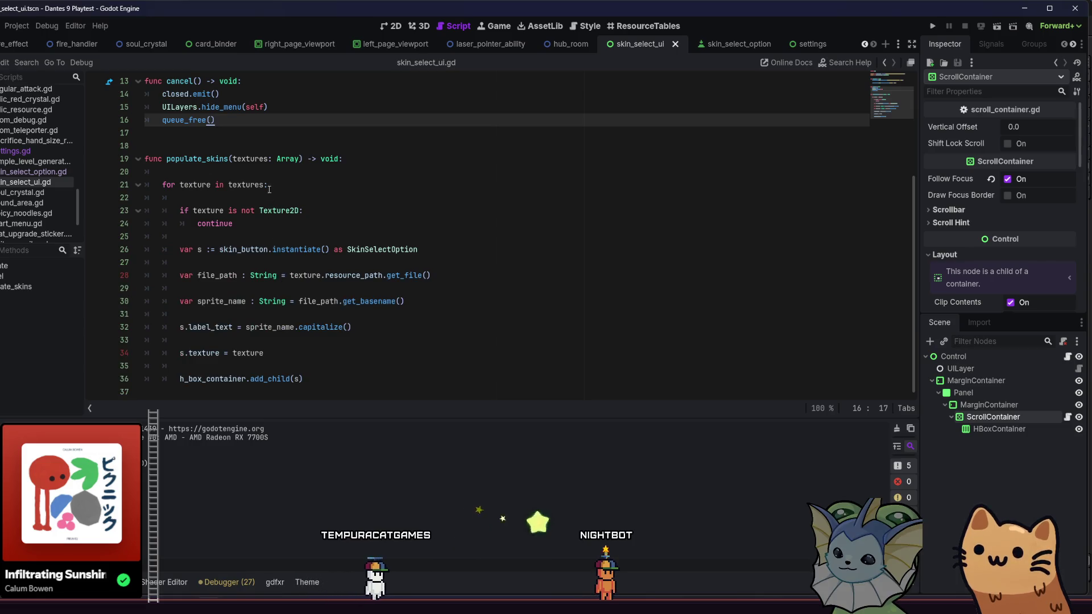
{"action": "left_click", "coordinate": [338, 369]}
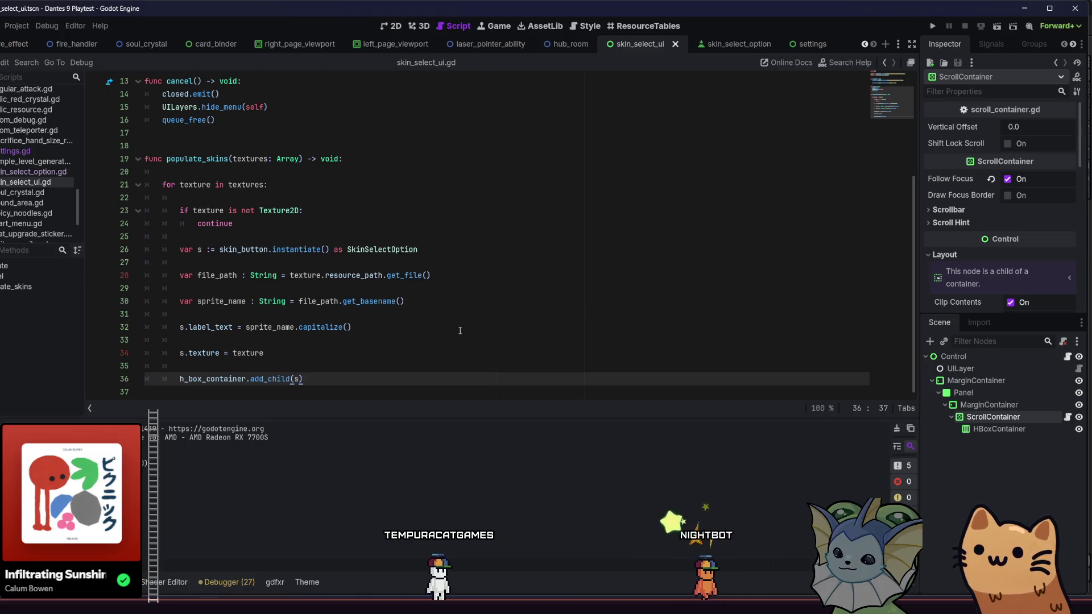
{"action": "left_click", "coordinate": [409, 353]}
{"action": "left_click", "coordinate": [373, 374]}
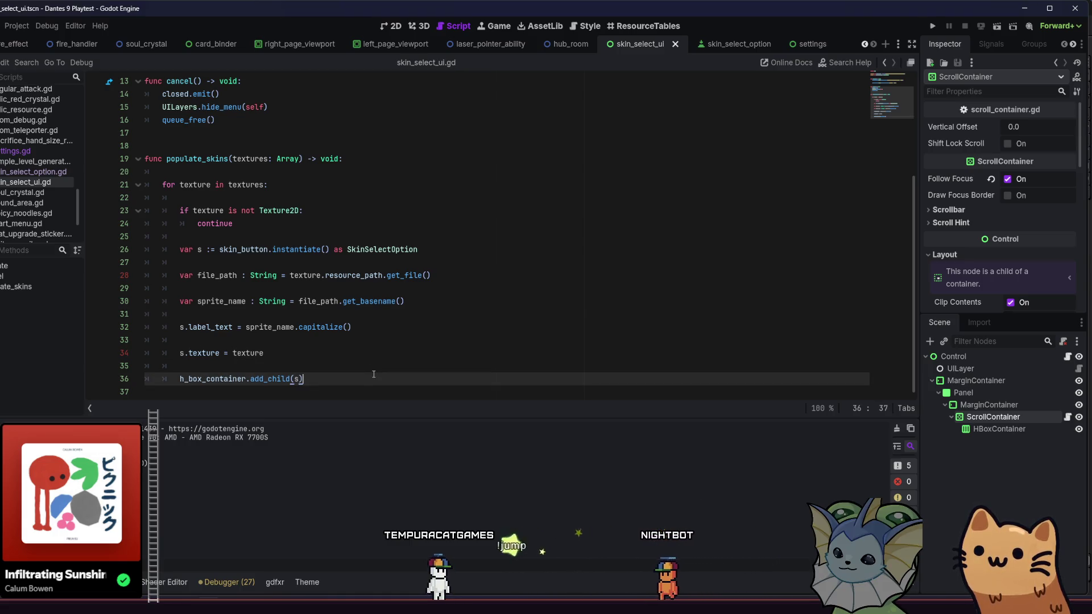
Add s.pressed.connect(cancel) after add_child and save the script
{"action": "key", "text": "Return"}
{"action": "key", "text": "Return"}
{"action": "type", "text": "s.pr"}
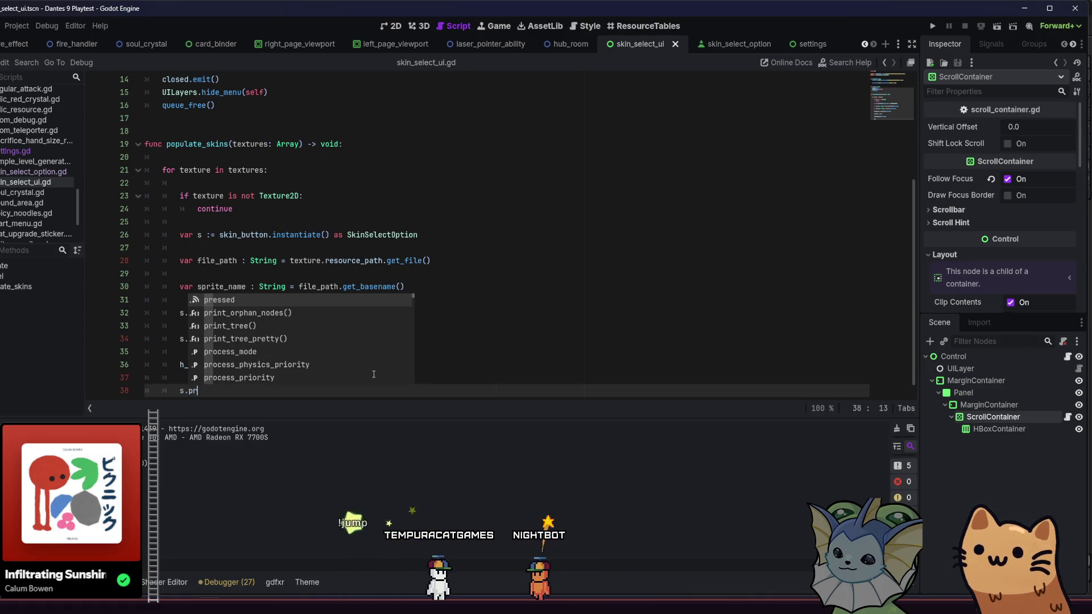
{"action": "key", "text": "Return"}
{"action": "type", "text": ".con"}
{"action": "key", "text": "Return"}
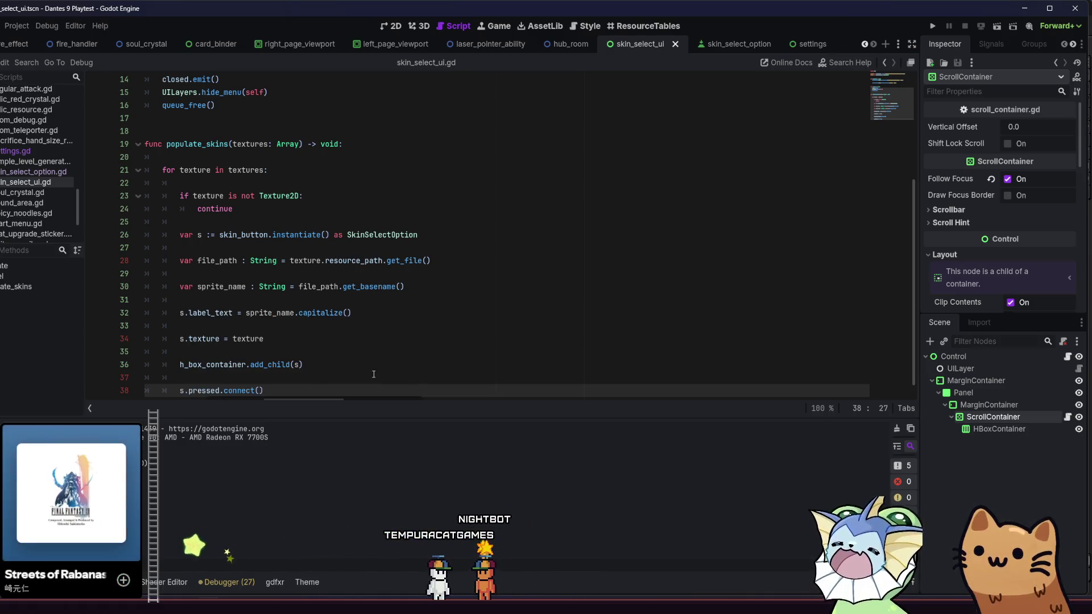
{"action": "type", "text": "c"}
{"action": "key", "text": "Return"}
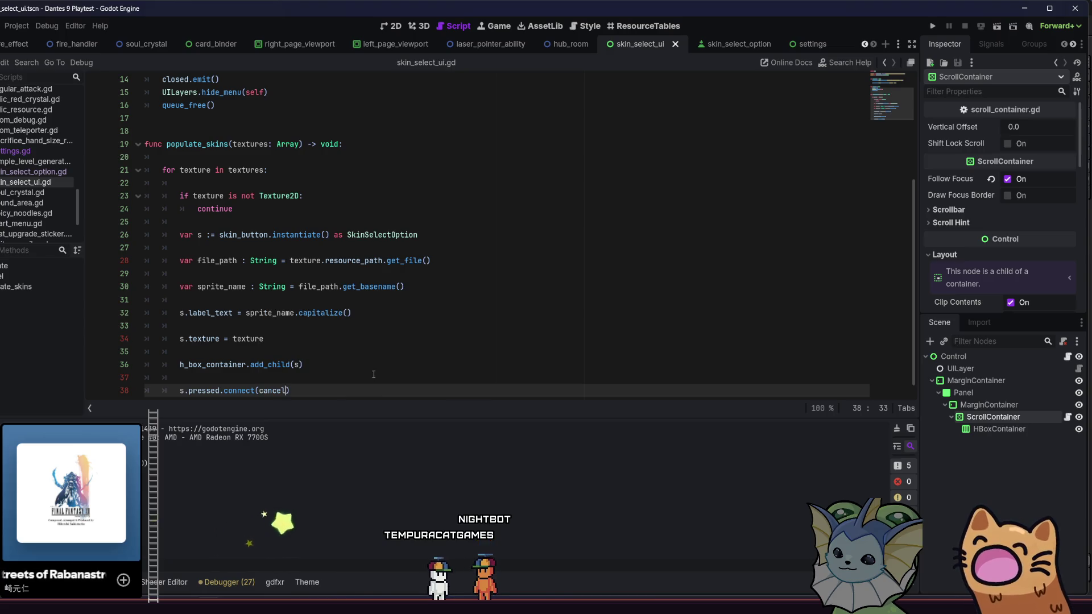
{"action": "left_click", "coordinate": [373, 375]}
{"action": "key", "text": "ctrl+s"}
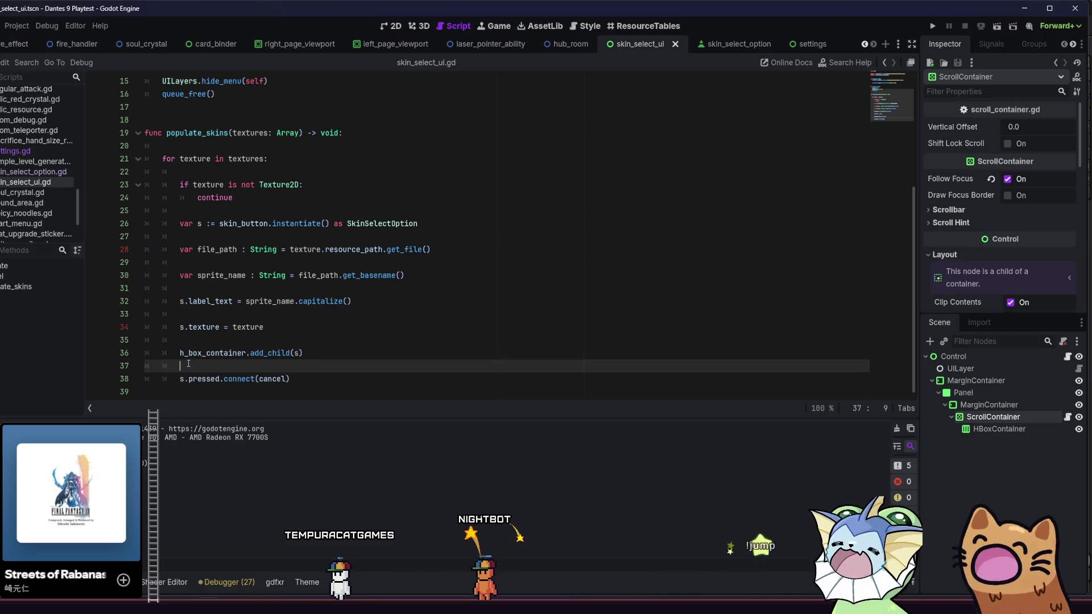
Review the new connect line and the cancel function's hide_menu and queue_free lines
{"action": "left_click_drag", "start_coordinate": [180, 379], "coordinate": [290, 378]}
{"action": "left_click", "coordinate": [290, 379]}
{"action": "scroll", "coordinate": [322, 313], "scroll_direction": "up", "scroll_amount": 5}
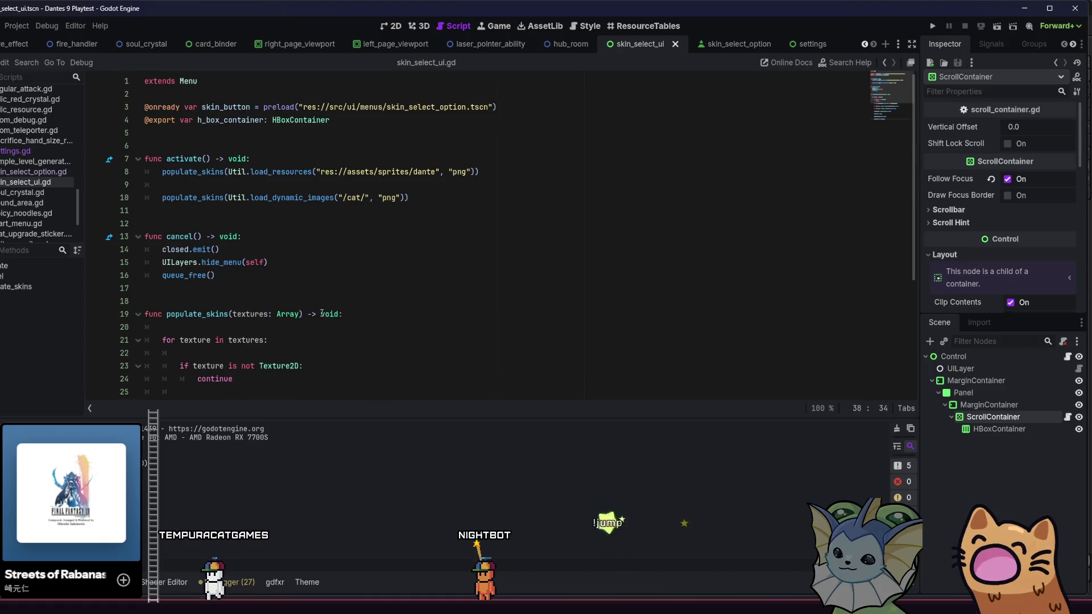
{"action": "left_click", "coordinate": [216, 225]}
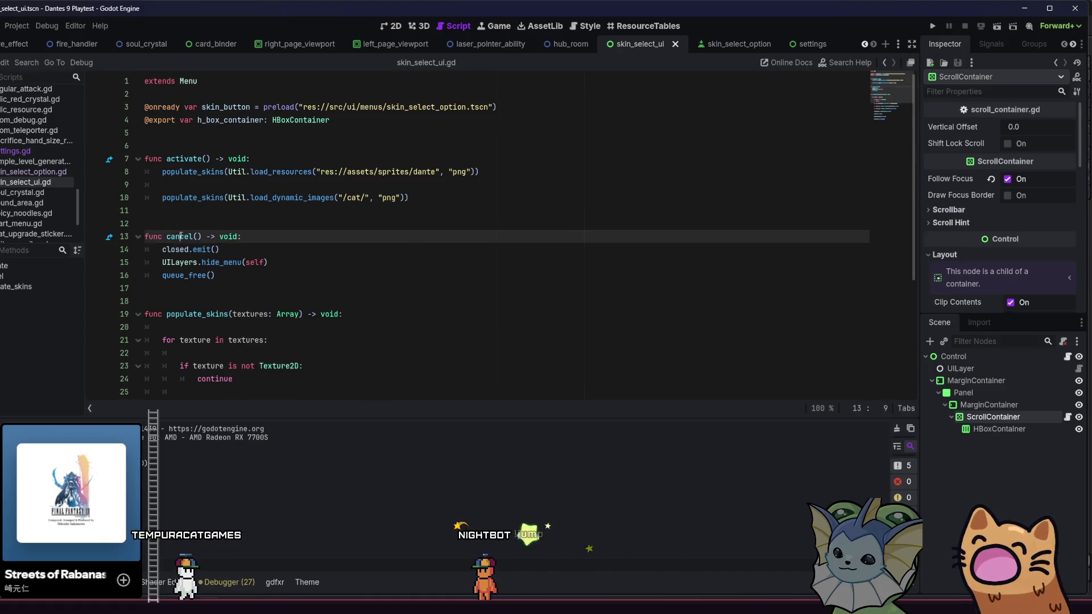
{"action": "left_click", "coordinate": [260, 275]}
{"action": "left_click", "coordinate": [295, 264]}
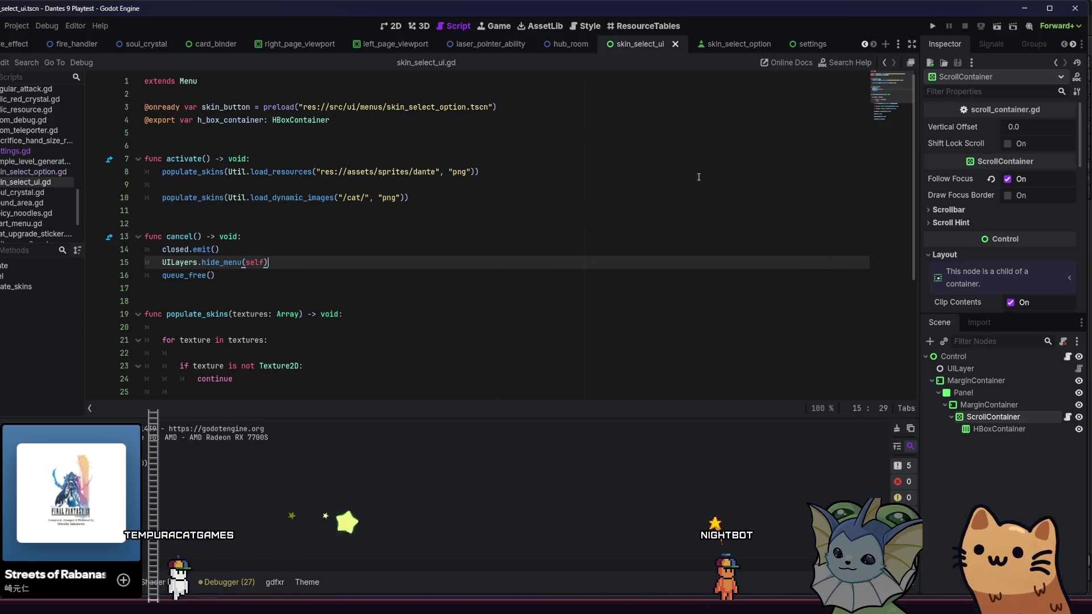
Switch to the settings scene to view settings.gd and its skin loading code
{"action": "left_click", "coordinate": [732, 50]}
{"action": "left_click", "coordinate": [796, 44]}
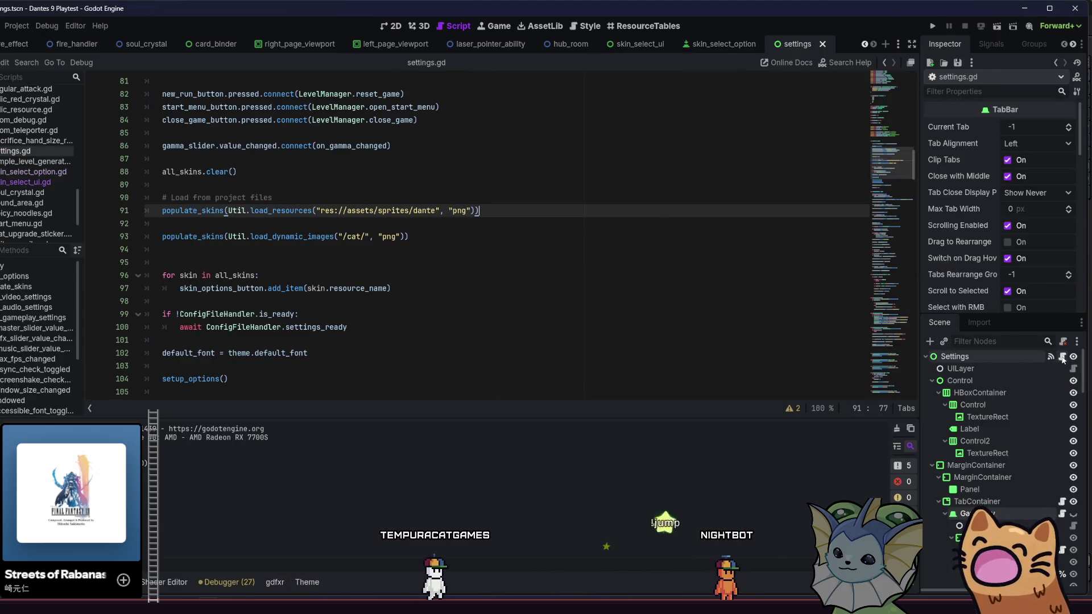
{"action": "left_click", "coordinate": [460, 229]}
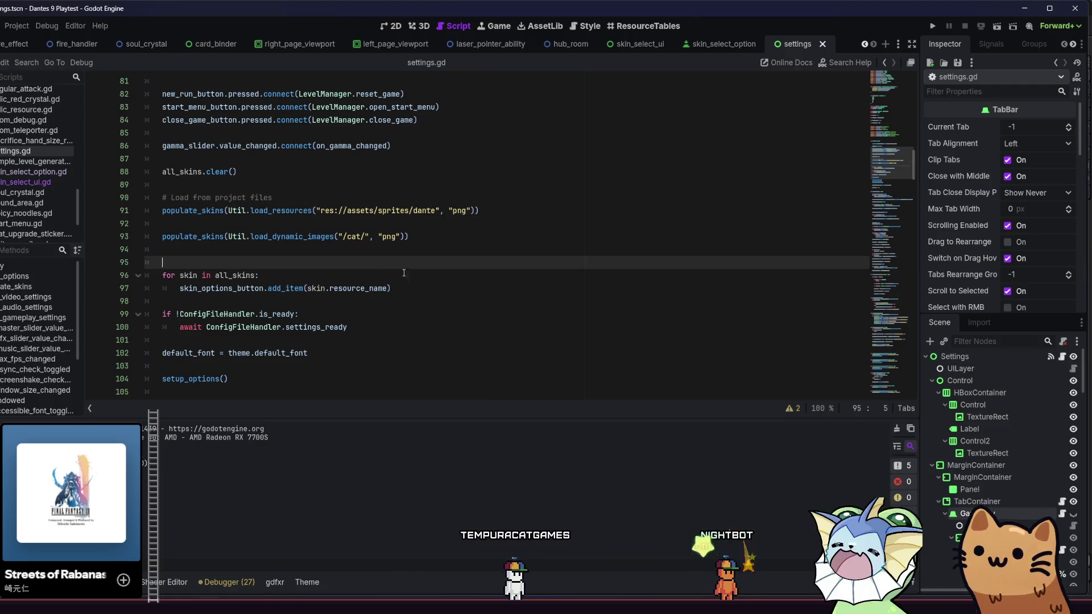
{"action": "left_click", "coordinate": [413, 287]}
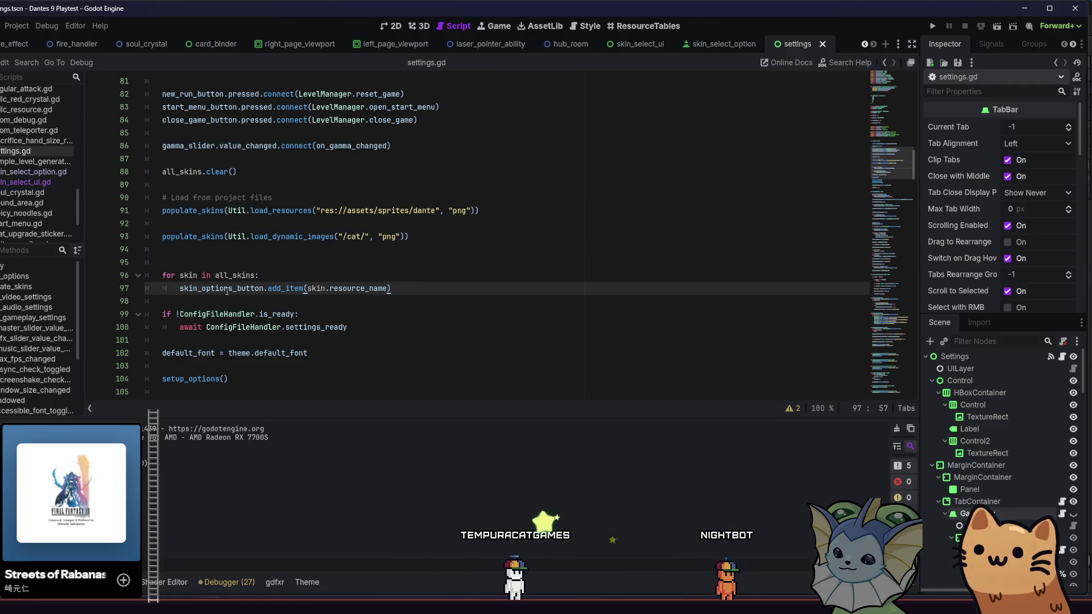
{"action": "key", "text": "Down"}
{"action": "key", "text": "Down"}
{"action": "key", "text": "Down"}
{"action": "scroll", "coordinate": [241, 344], "scroll_direction": "down", "scroll_amount": 5}
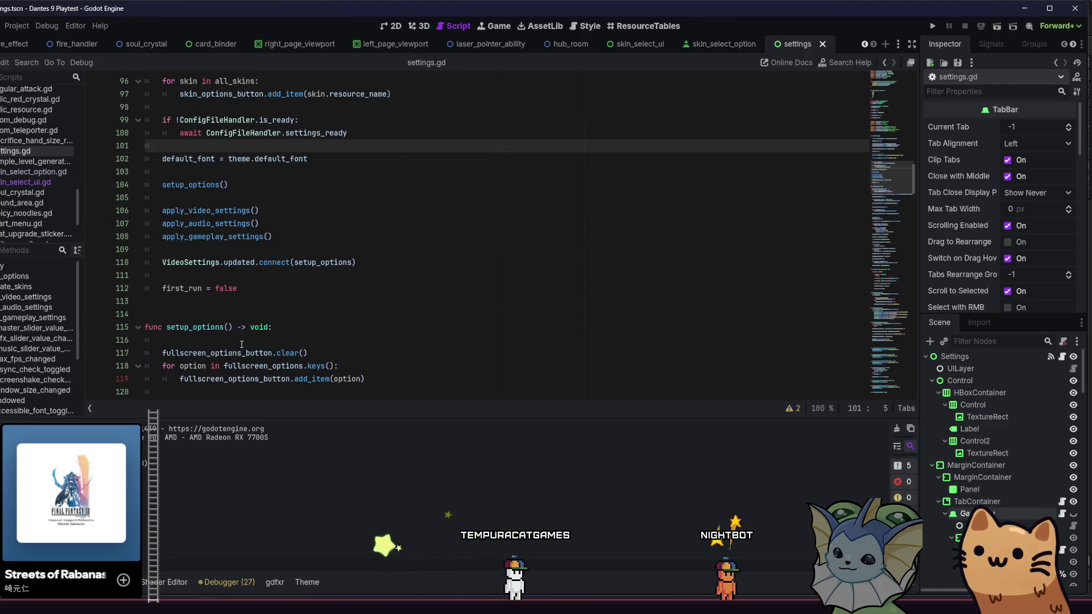
{"action": "scroll", "coordinate": [358, 297], "scroll_direction": "down", "scroll_amount": 3}
{"action": "key", "text": "shift+alt+o"}
{"action": "type", "text": "skin"}
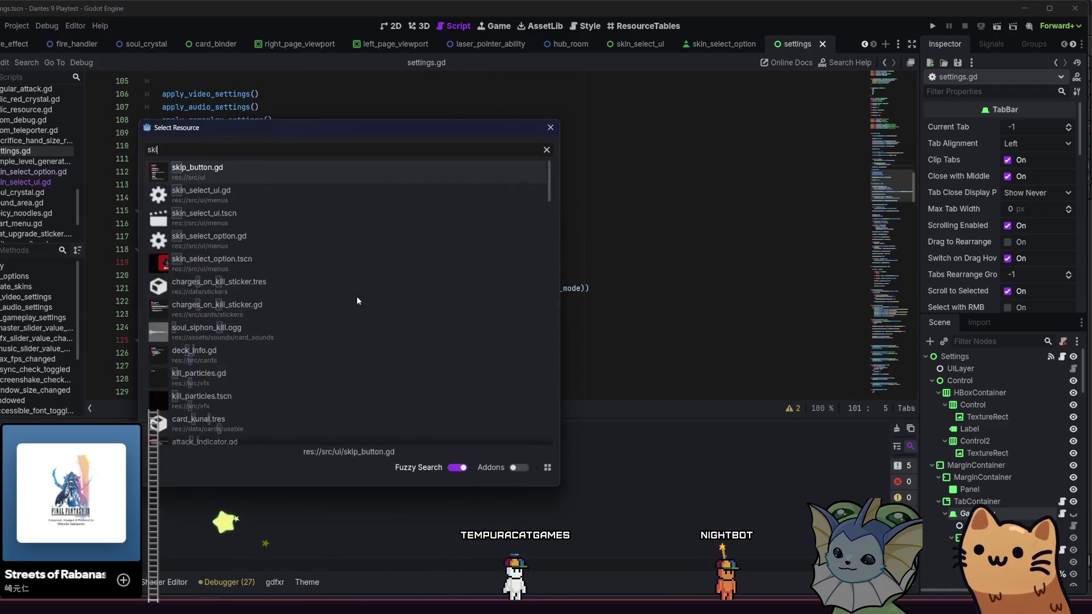
{"action": "left_click", "coordinate": [551, 127]}
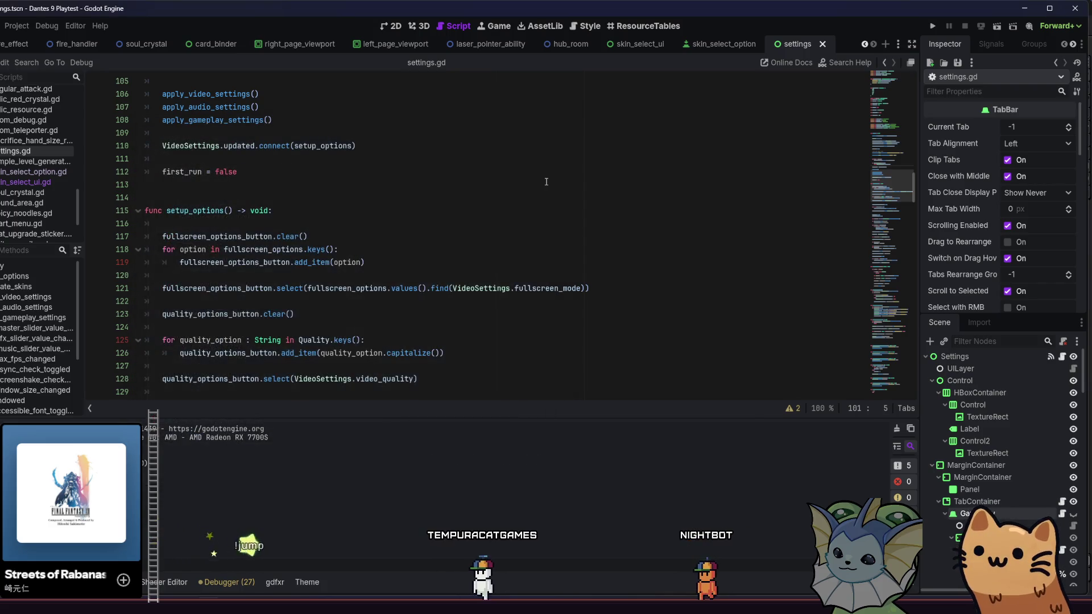
{"action": "key", "text": "ctrl+f"}
{"action": "type", "text": "skin"}
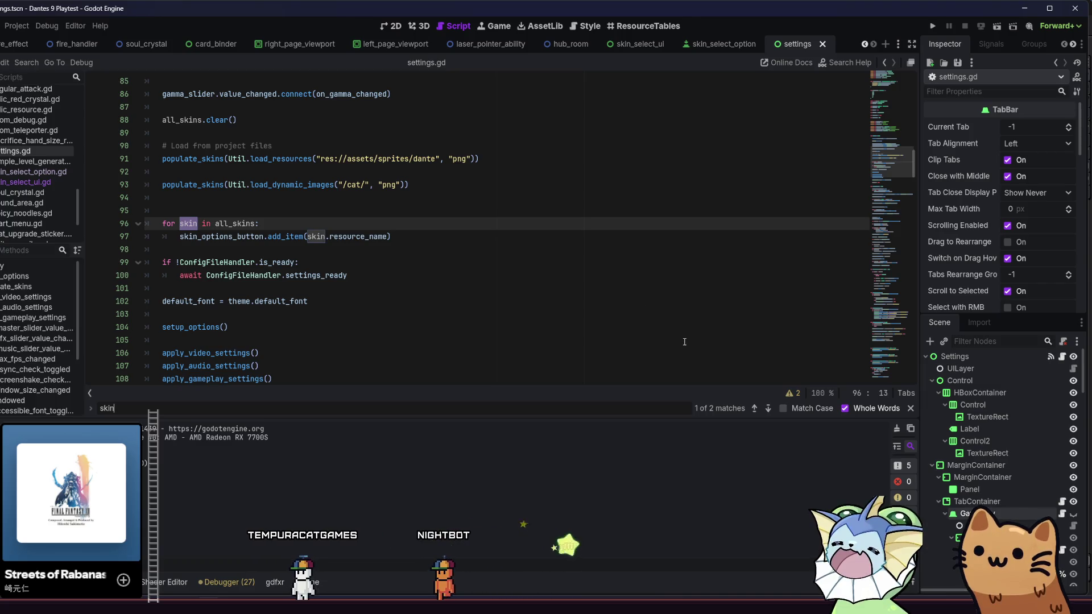
{"action": "scroll", "coordinate": [585, 299], "scroll_direction": "up", "scroll_amount": 2}
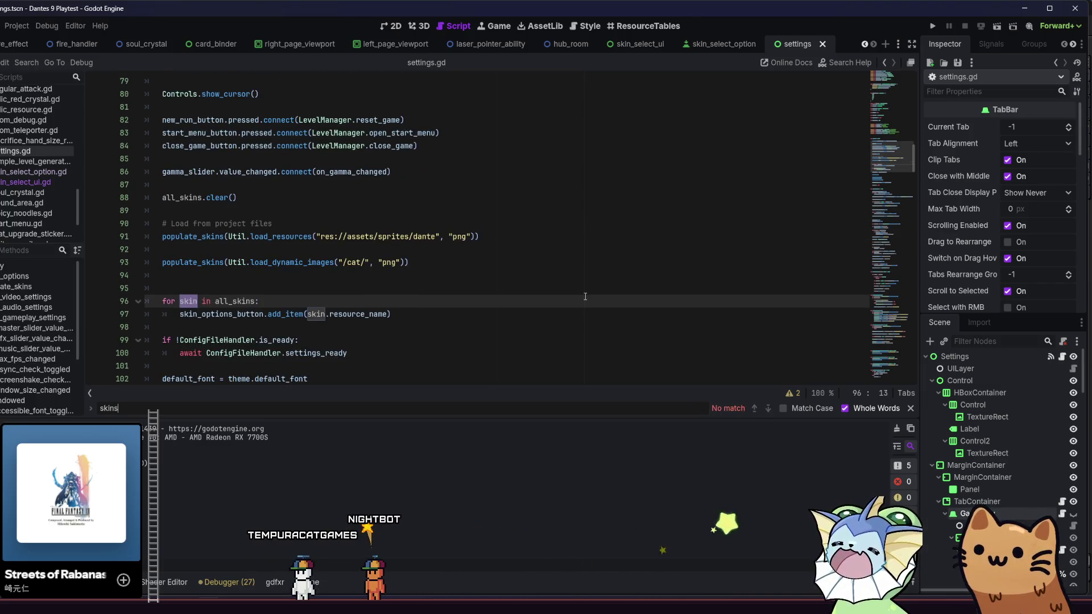
{"action": "key", "text": "BackSpace"}
{"action": "key", "text": "BackSpace"}
{"action": "key", "text": "BackSpace"}
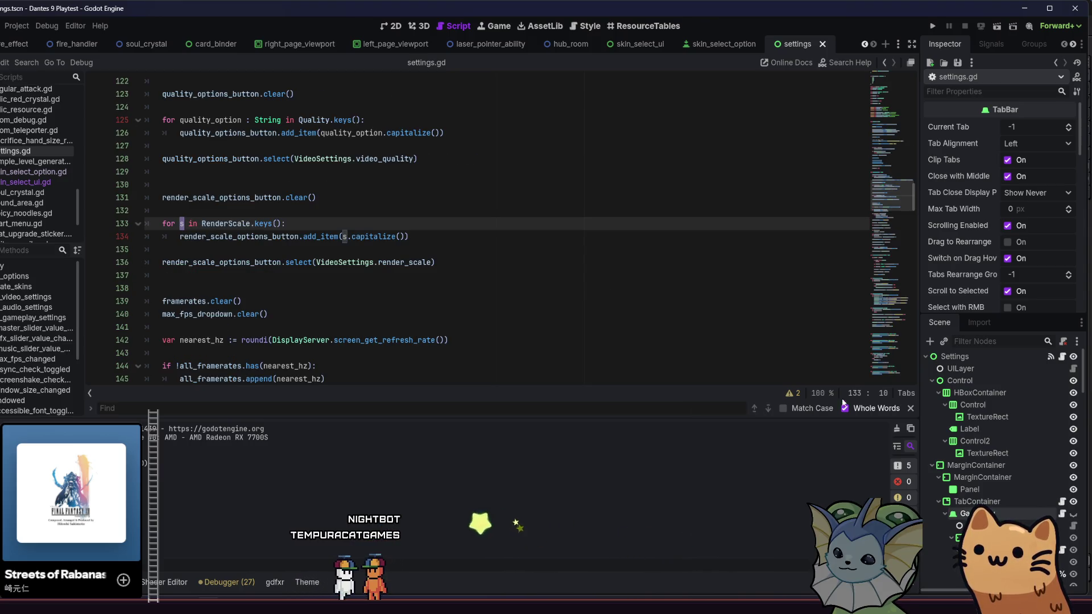
{"action": "left_click", "coordinate": [910, 408]}
{"action": "scroll", "coordinate": [689, 232], "scroll_direction": "down", "scroll_amount": 9}
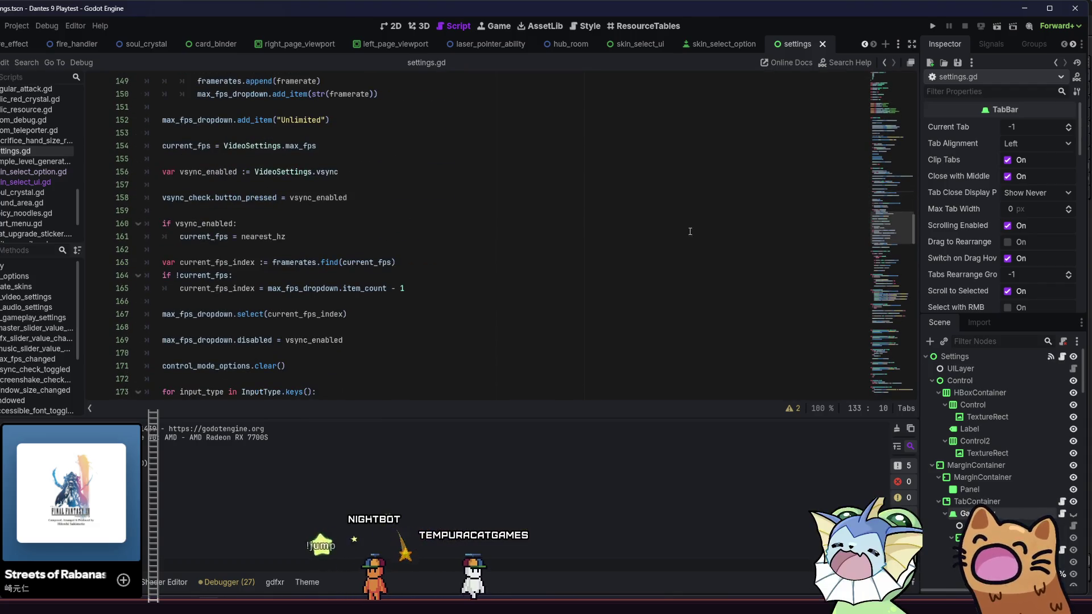
{"action": "mouse_move", "coordinate": [914, 233]}
{"action": "left_mouse_down"}
{"action": "mouse_move", "coordinate": [913, 286]}
{"action": "mouse_move", "coordinate": [879, 357]}
{"action": "left_mouse_up"}
{"action": "left_click", "coordinate": [345, 308]}
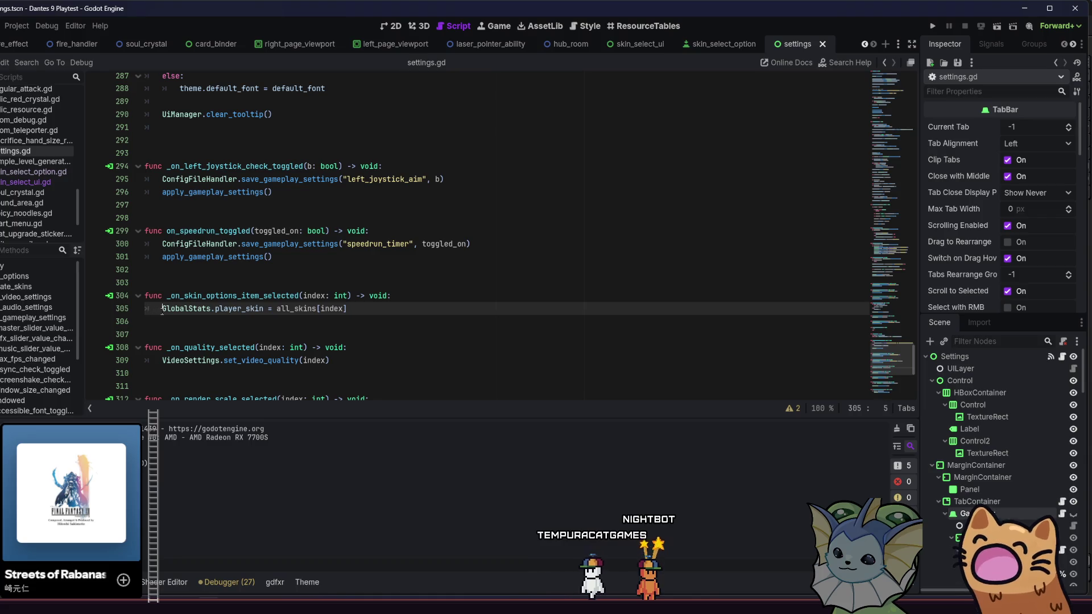
{"action": "left_click_drag", "start_coordinate": [265, 312], "coordinate": [262, 312]}
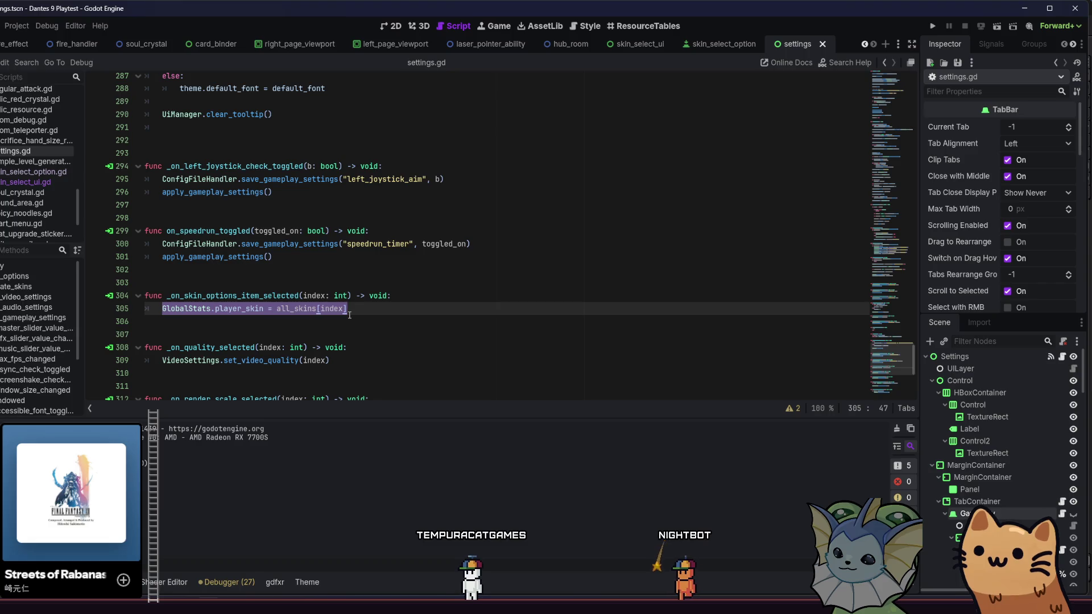
{"action": "left_click", "coordinate": [270, 309]}
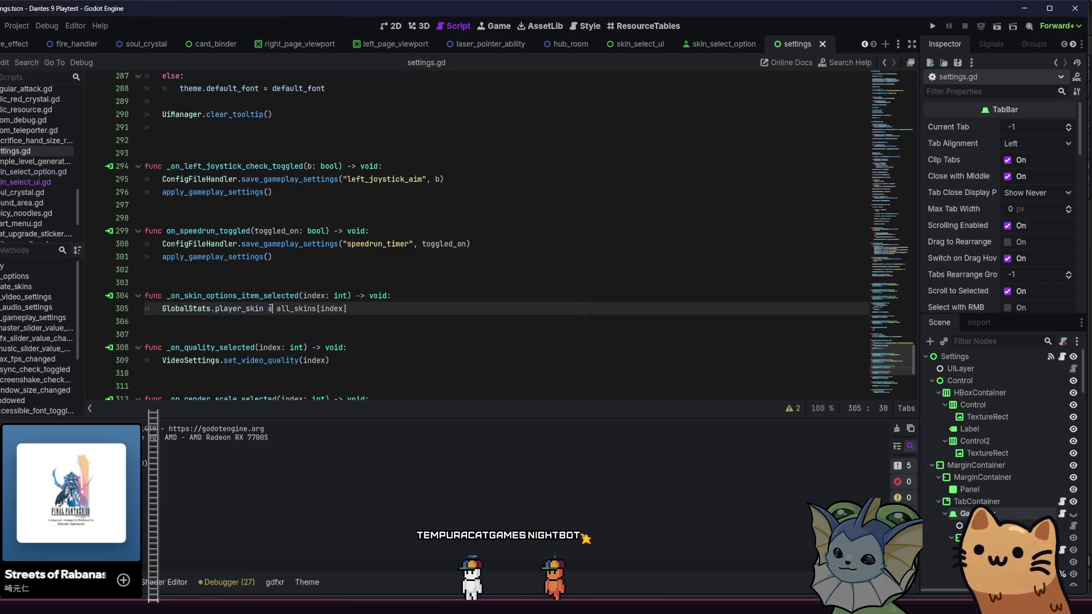
{"action": "key", "text": "Up"}
{"action": "key", "text": "Up"}
{"action": "key", "text": "Up"}
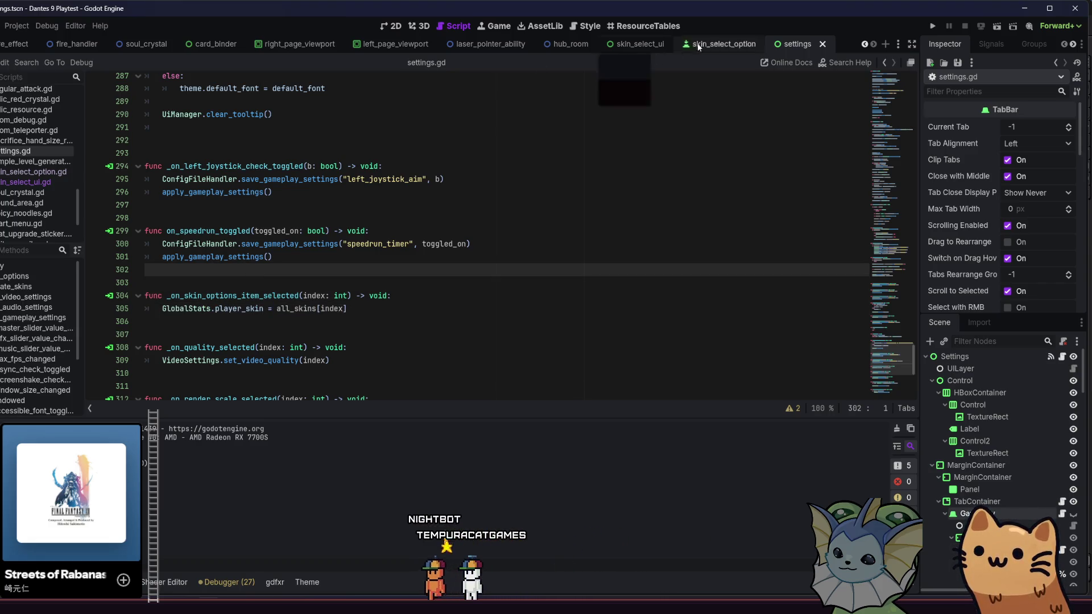
Open skin_select_option.gd from the SkinSelectOption node and start a new function below _ready
{"action": "left_click", "coordinate": [698, 47]}
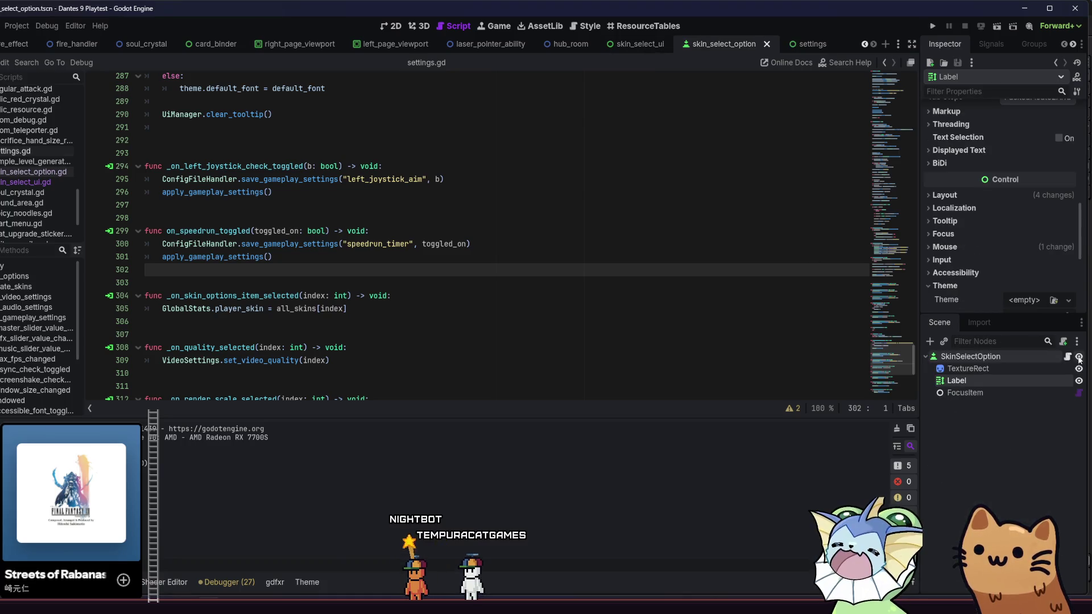
{"action": "left_click", "coordinate": [1068, 357]}
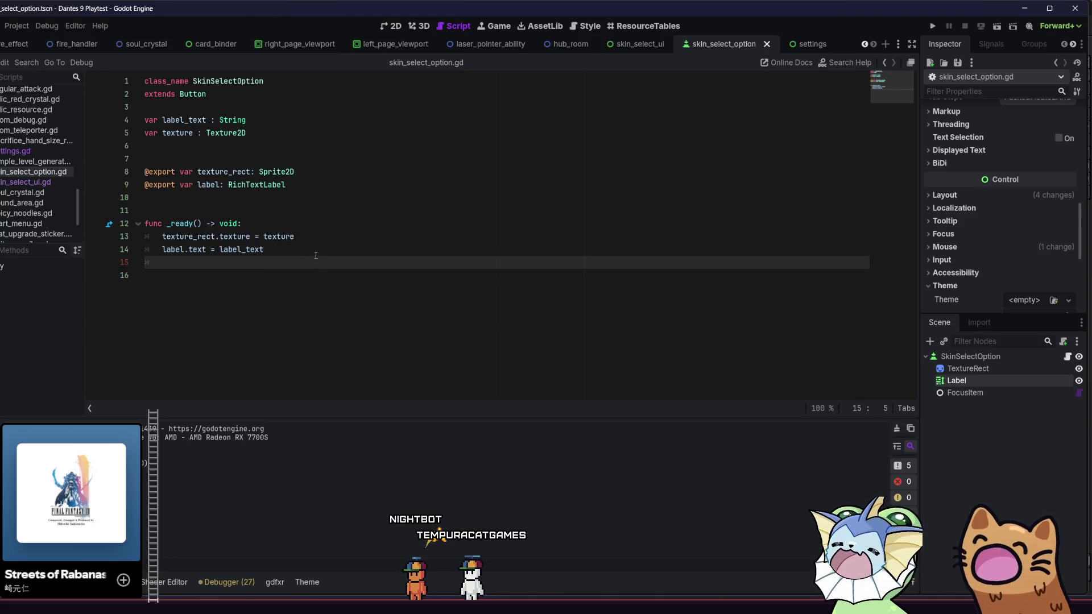
{"action": "key", "text": "Return"}
{"action": "key", "text": "Return"}
{"action": "key", "text": "Return"}
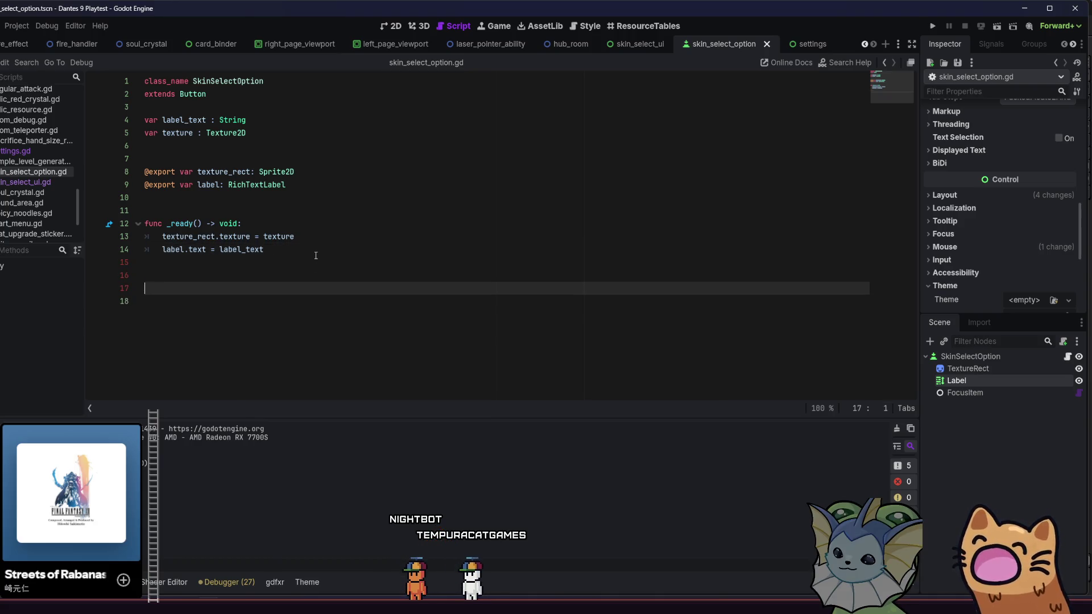
{"action": "type", "text": "func"}
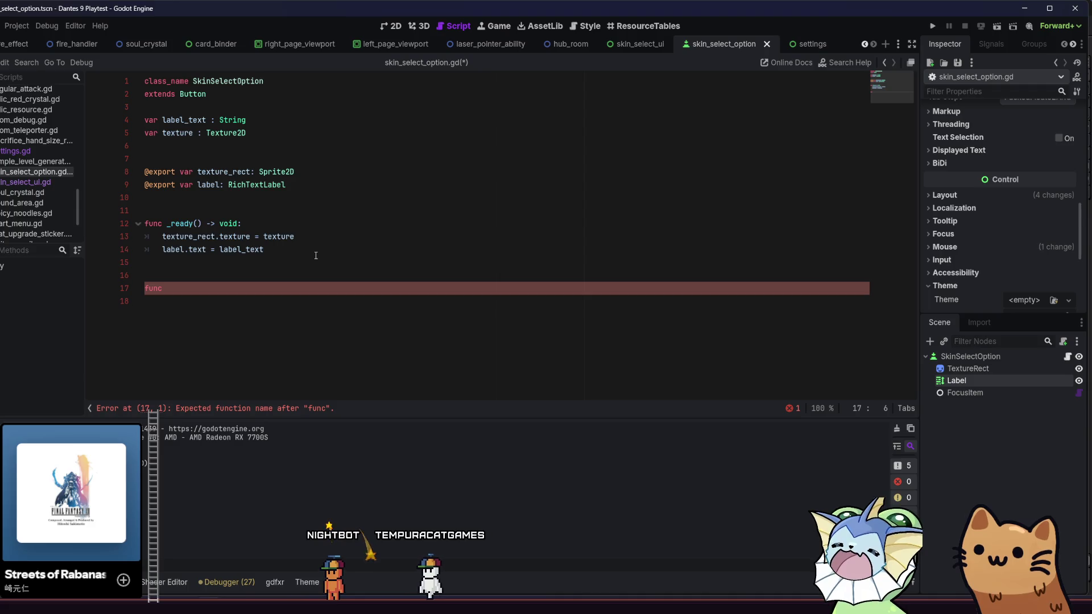
Write an on_pressed function that sets GlobalStats.player_skin to texture
{"action": "type", "text": "on_pressed():"}
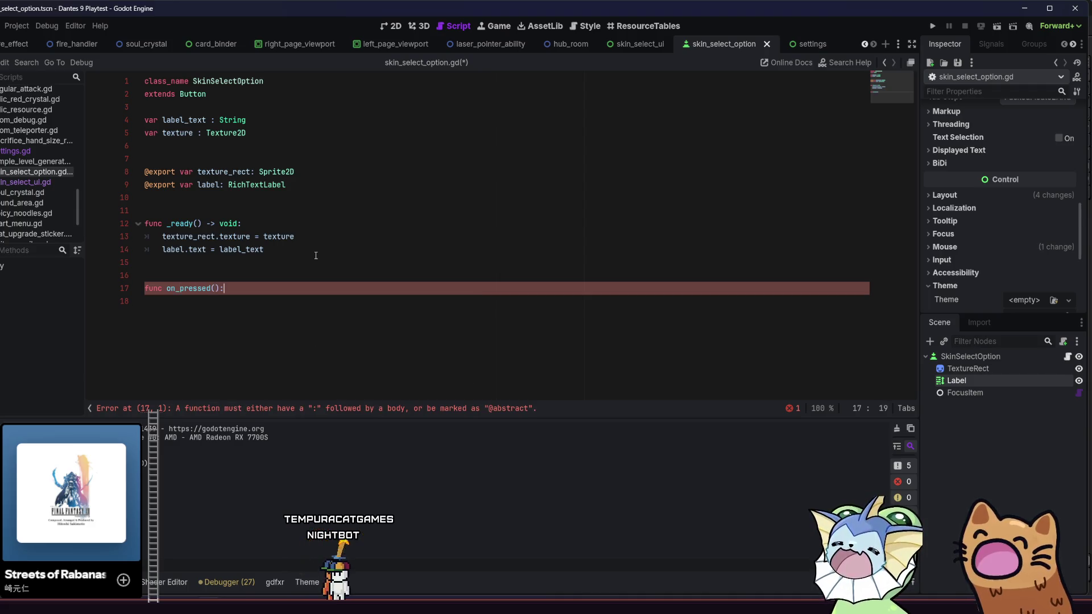
{"action": "key", "text": "Return"}
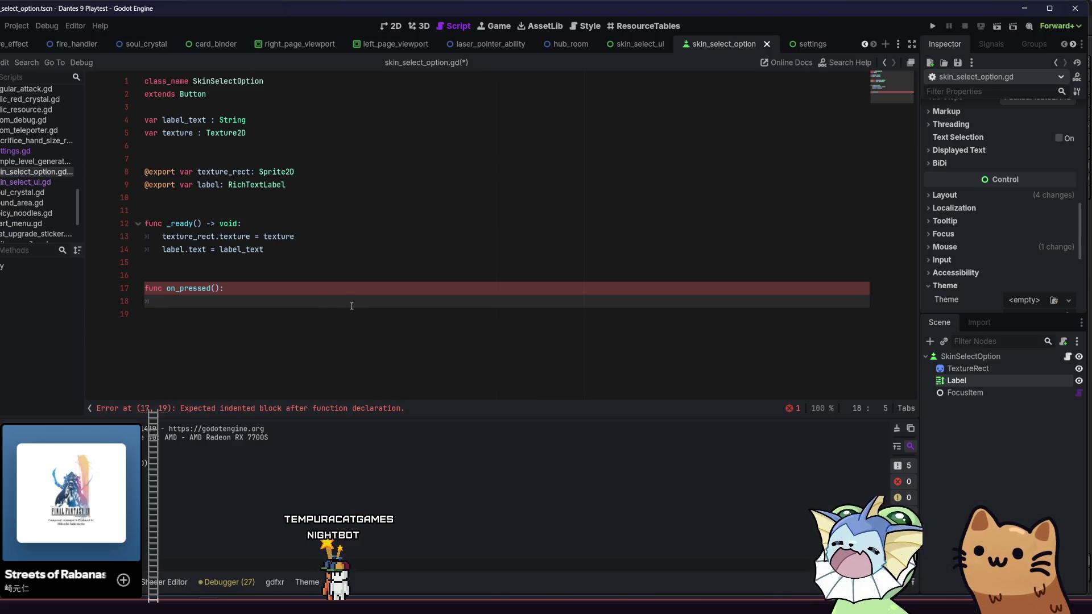
{"action": "type", "text": "Glob"}
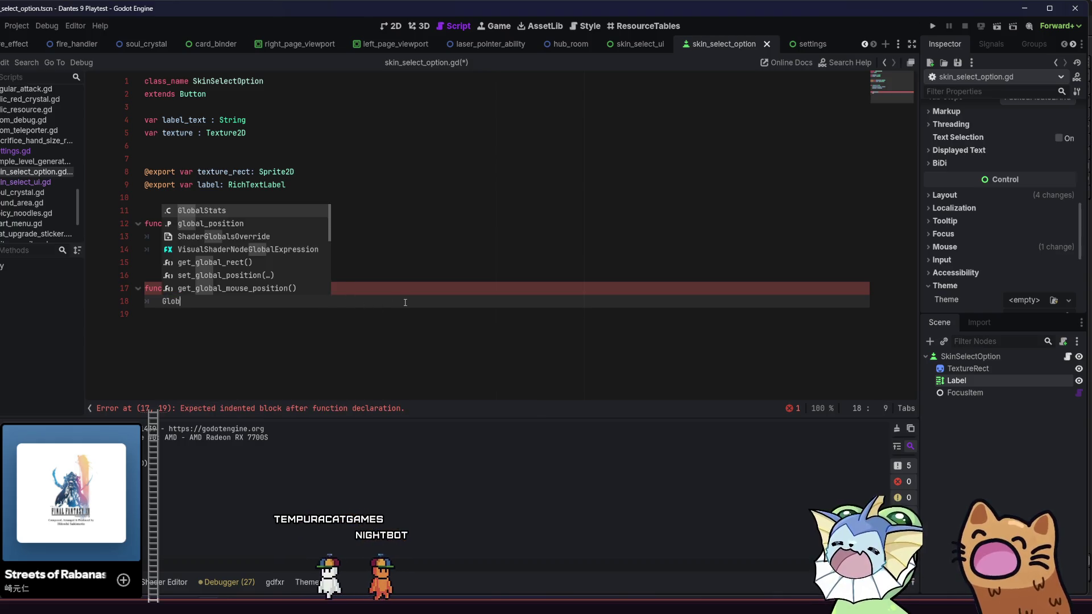
{"action": "key", "text": "Return"}
{"action": "type", "text": ".player_ski"}
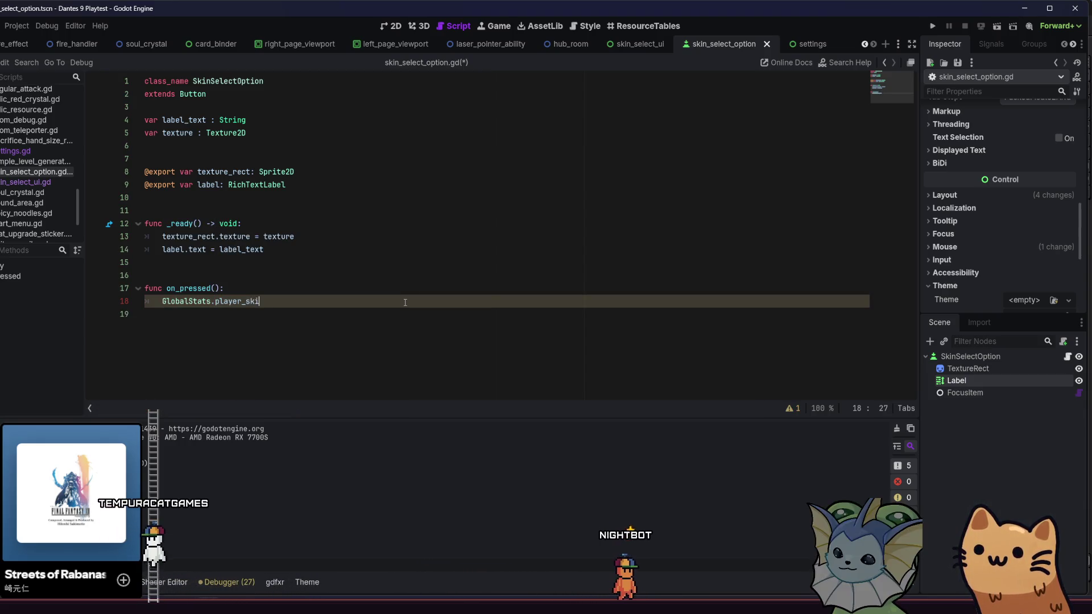
{"action": "type", "text": "n"}
{"action": "key", "text": "Escape"}
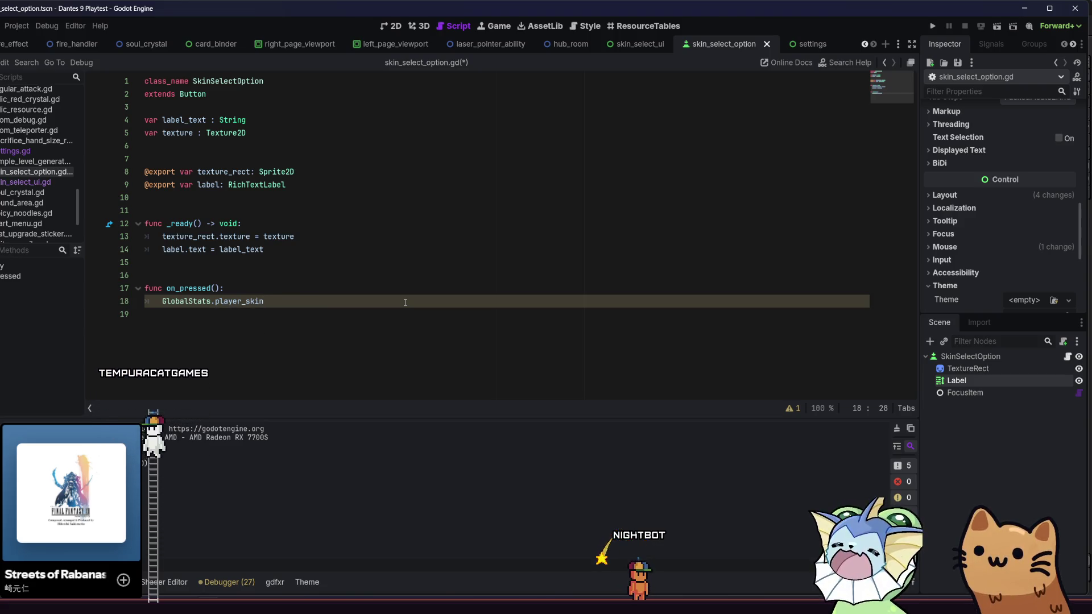
{"action": "type", "text": " = texture"}
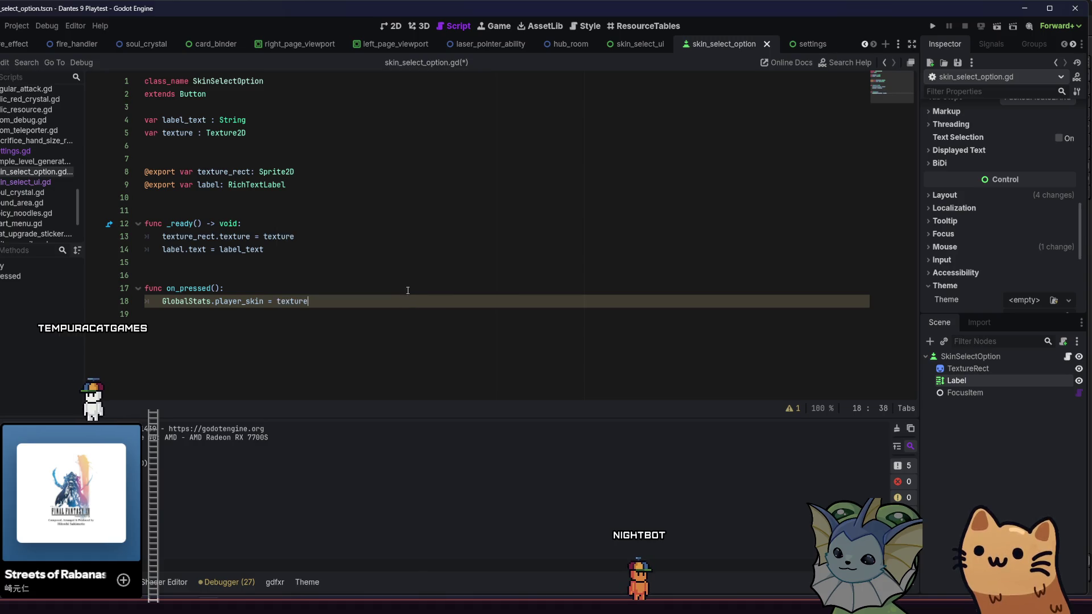
Add pressed.connect(on_pressed) in _ready, then save and run the game
{"action": "left_click", "coordinate": [312, 260]}
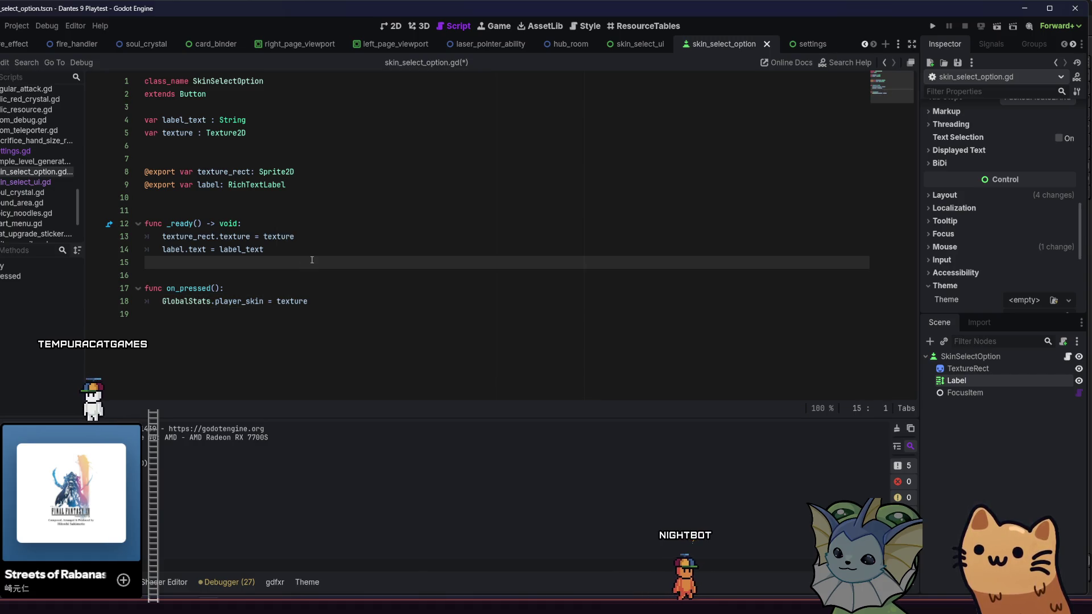
{"action": "type", "text": "pressed.connect(on"}
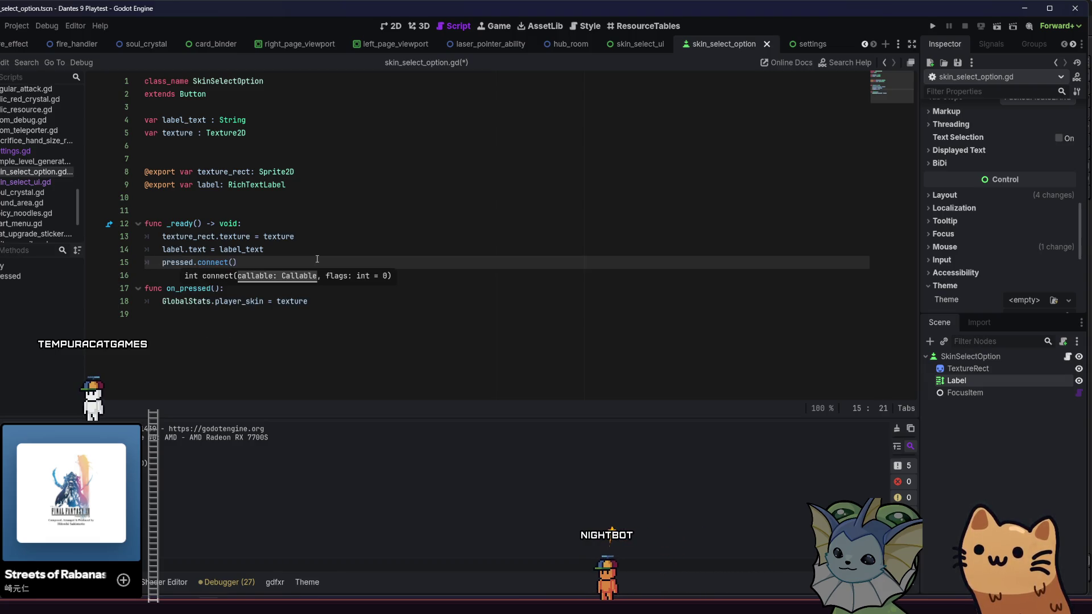
{"action": "type", "text": "_"}
{"action": "key", "text": "Return"}
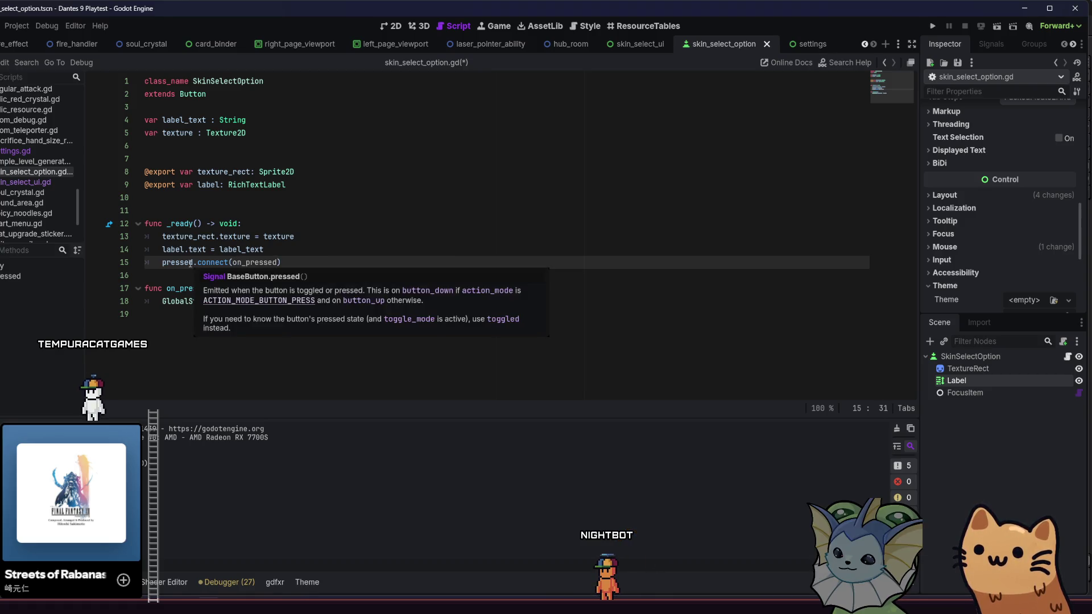
{"action": "left_click", "coordinate": [449, 146]}
{"action": "left_click", "coordinate": [934, 27]}
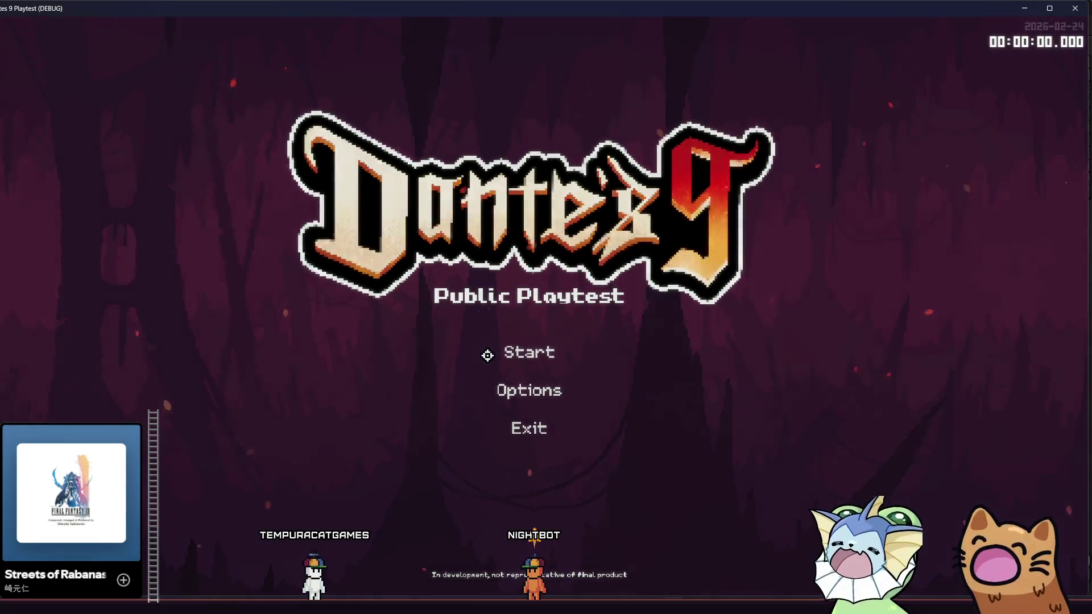
Start a run, walk to the luggage, open the skin panel and pick Cali
{"action": "left_click", "coordinate": [487, 355]}
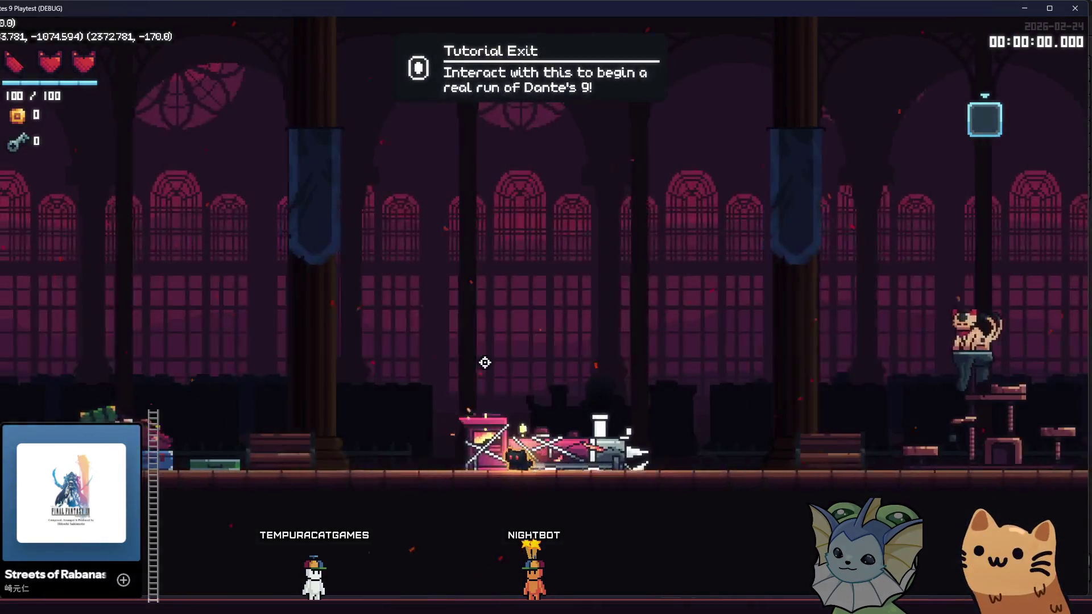
{"action": "key", "text": "a"}
{"action": "key", "text": "e"}
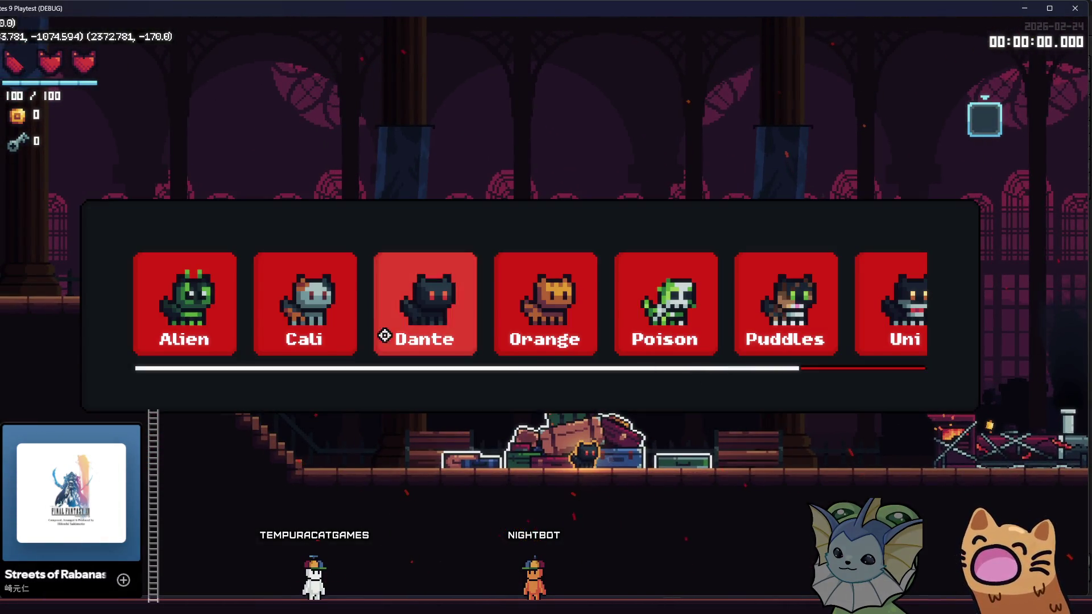
{"action": "mouse_move", "coordinate": [370, 370]}
{"action": "left_mouse_down"}
{"action": "mouse_move", "coordinate": [495, 373]}
{"action": "mouse_move", "coordinate": [312, 369]}
{"action": "left_mouse_up"}
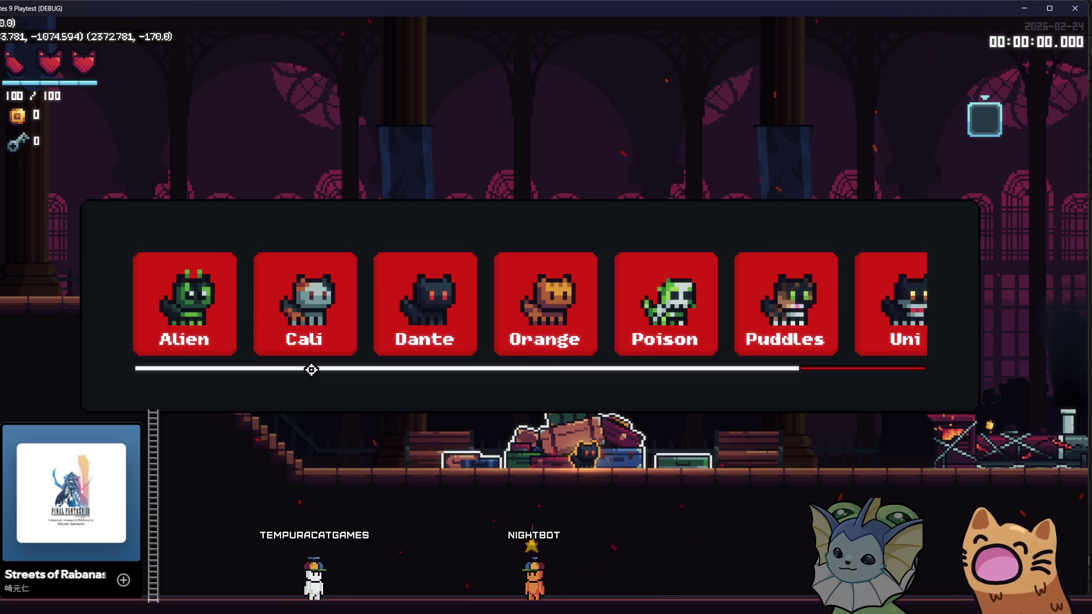
{"action": "left_click", "coordinate": [347, 292]}
Reopen the skin panel, pick Orange, then reopen it and scroll the cards
{"action": "key", "text": "e"}
{"action": "left_click", "coordinate": [526, 302]}
{"action": "key", "text": "e"}
{"action": "scroll", "coordinate": [436, 286], "scroll_direction": "down", "scroll_amount": 1}
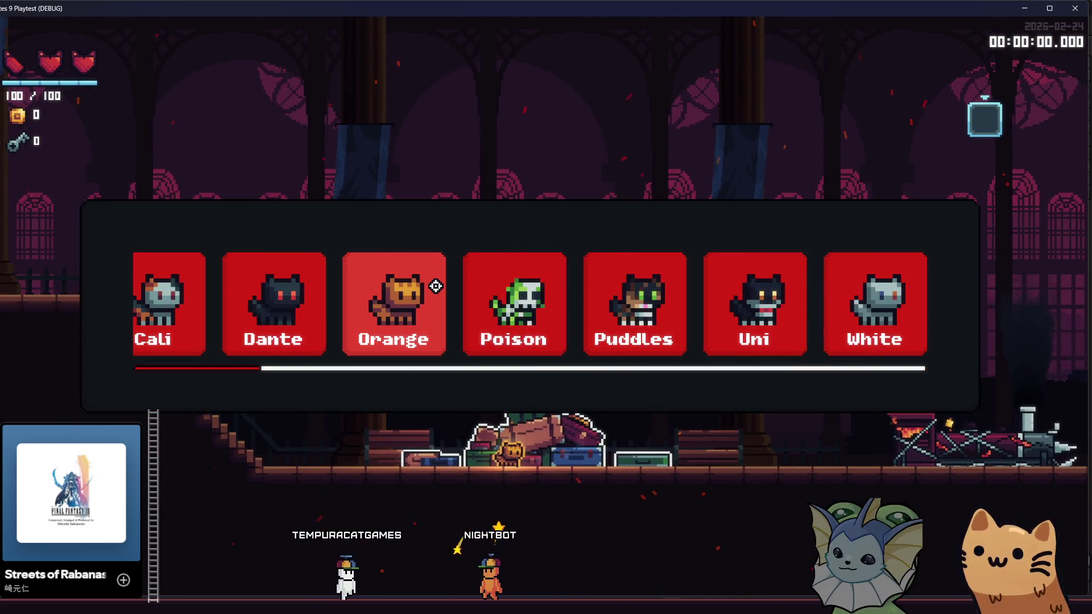
{"action": "scroll", "coordinate": [468, 309], "scroll_direction": "up", "scroll_amount": 1}
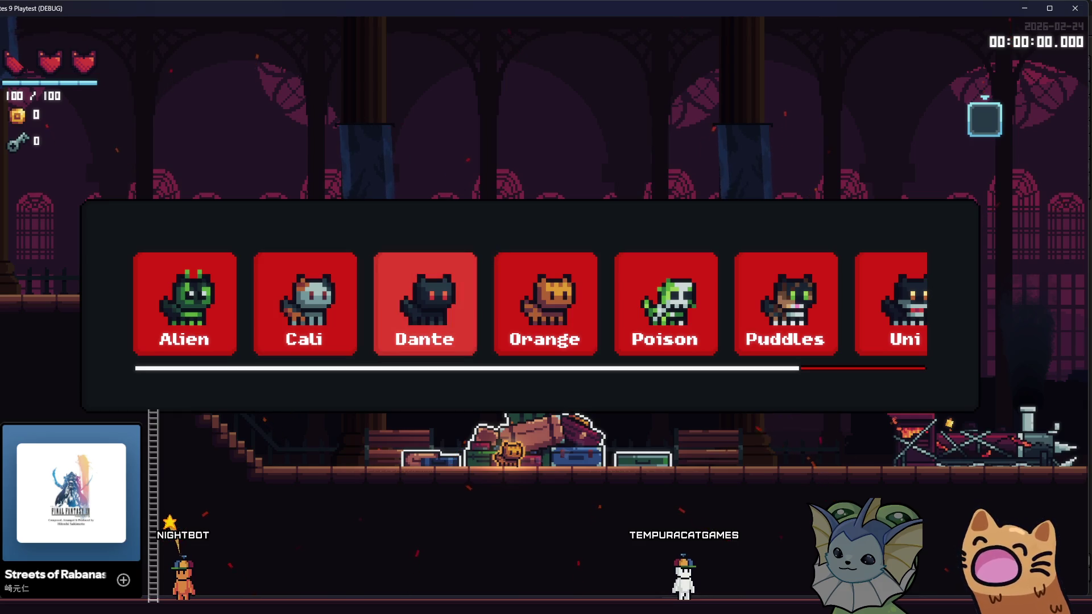
Cycle skins with arrow keys, choosing Poison then Alien, then close the panel
{"action": "key", "text": "Right"}
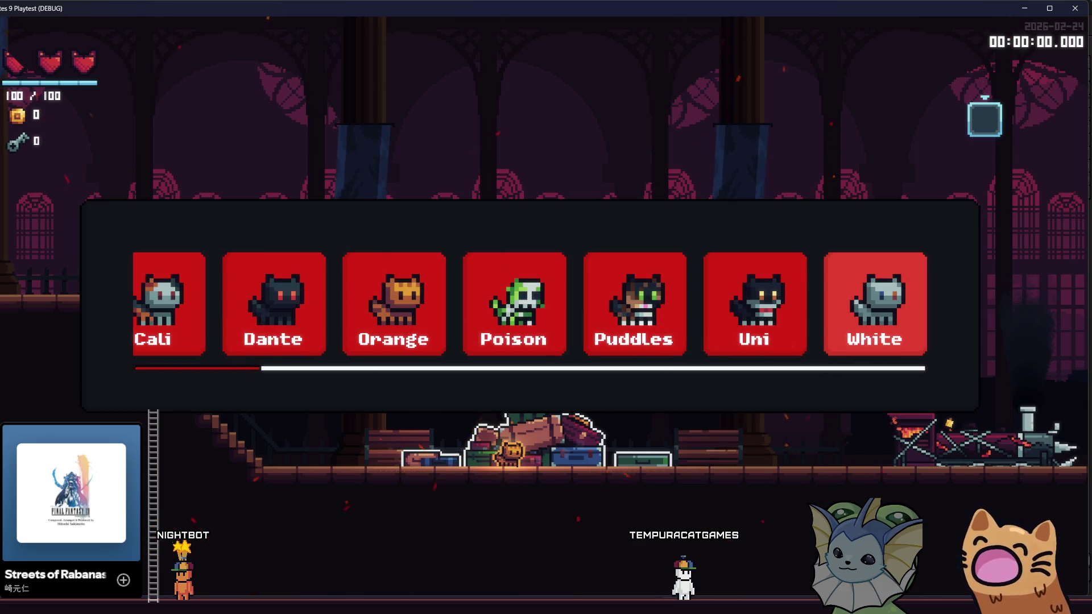
{"action": "key", "text": "Left"}
{"action": "key", "text": "Left"}
{"action": "key", "text": "Left"}
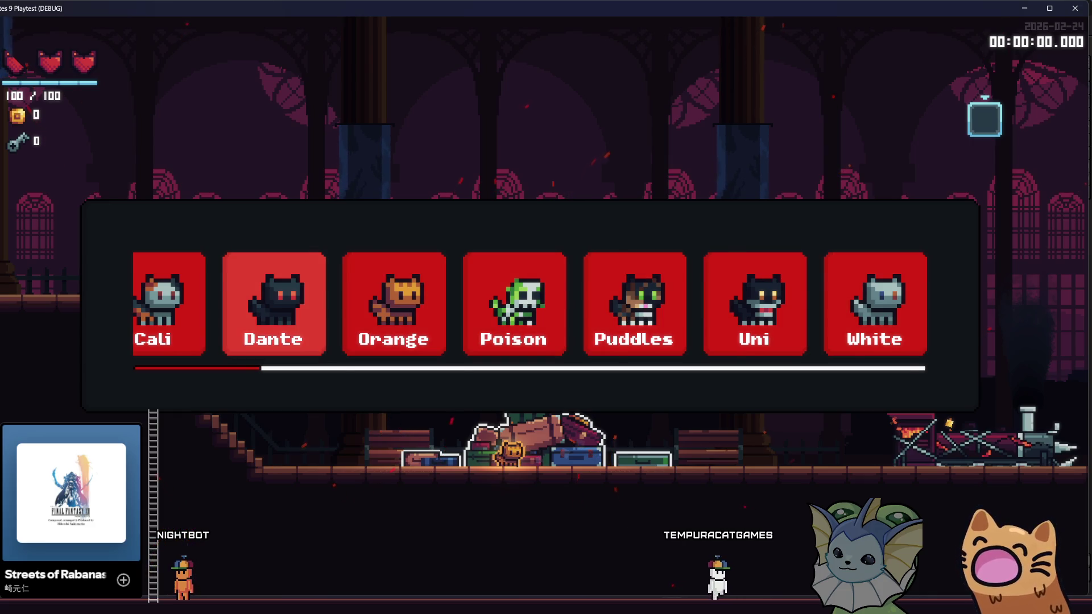
{"action": "key", "text": "Right"}
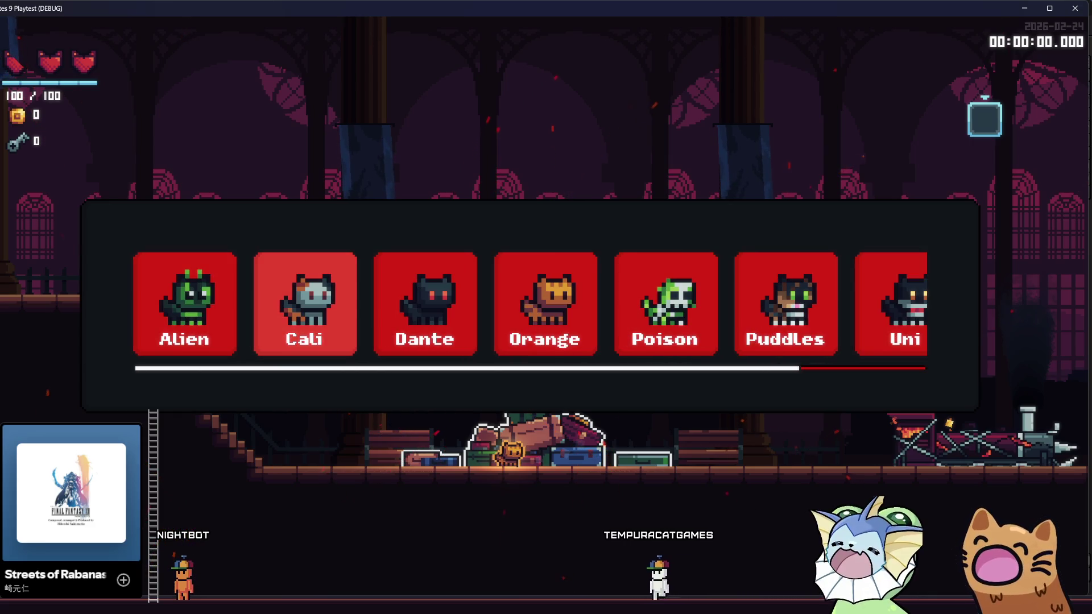
{"action": "key", "text": "Right"}
{"action": "key", "text": "Right"}
{"action": "key", "text": "Right"}
{"action": "key", "text": "Left"}
{"action": "key", "text": "Left"}
{"action": "key", "text": "Left"}
{"action": "key", "text": "Left"}
{"action": "key", "text": "Return"}
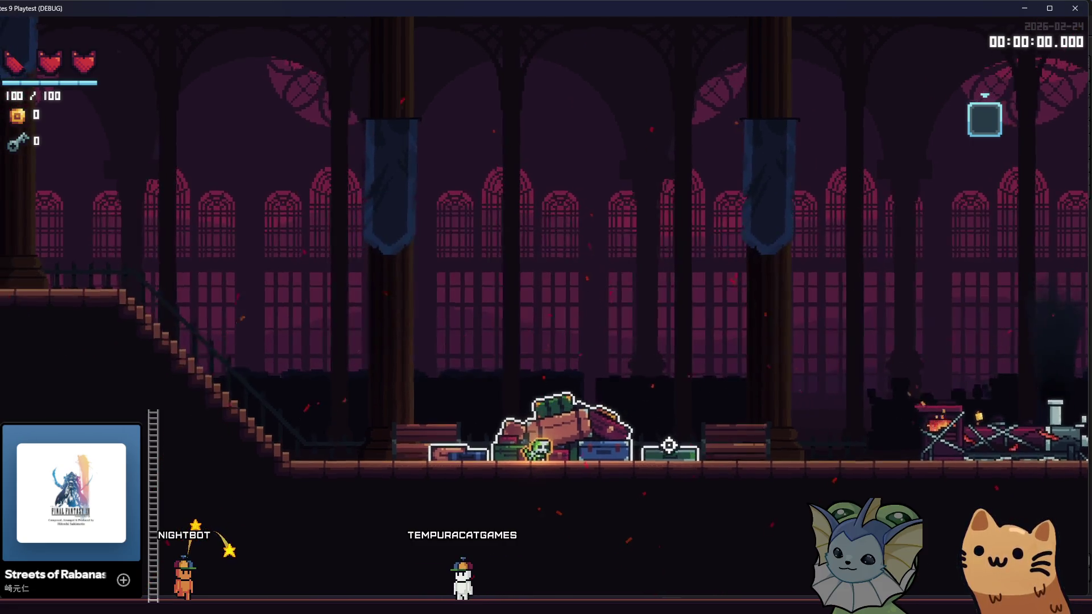
{"action": "key", "text": "Return"}
{"action": "key", "text": "Right"}
{"action": "key", "text": "Right"}
{"action": "key", "text": "Right"}
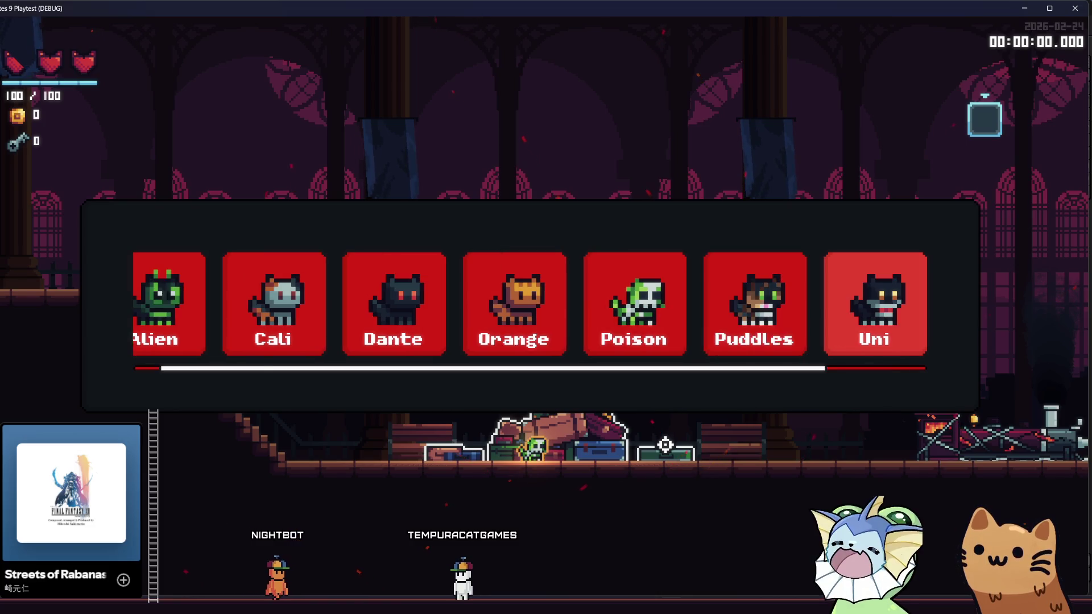
{"action": "key", "text": "Return"}
{"action": "key", "text": "Right"}
{"action": "key", "text": "Right"}
{"action": "key", "text": "Right"}
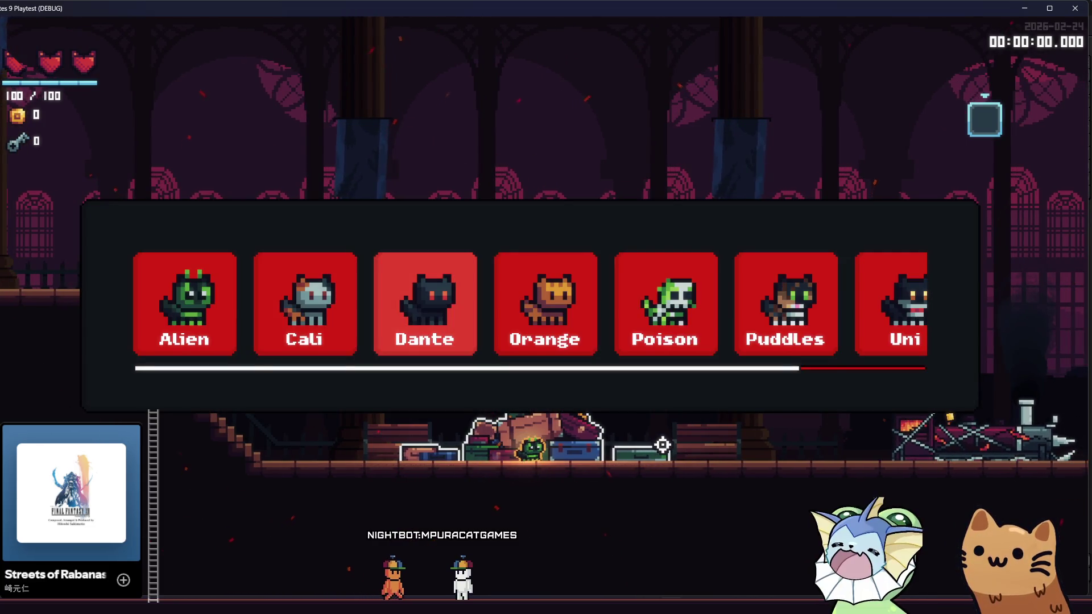
{"action": "key", "text": "Right"}
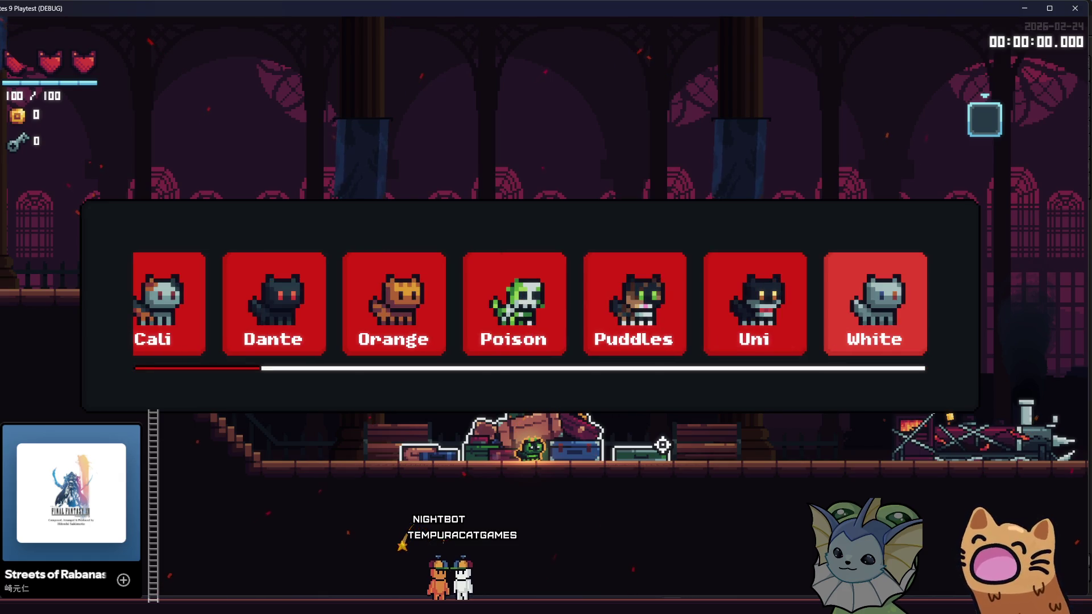
{"action": "key", "text": "Left"}
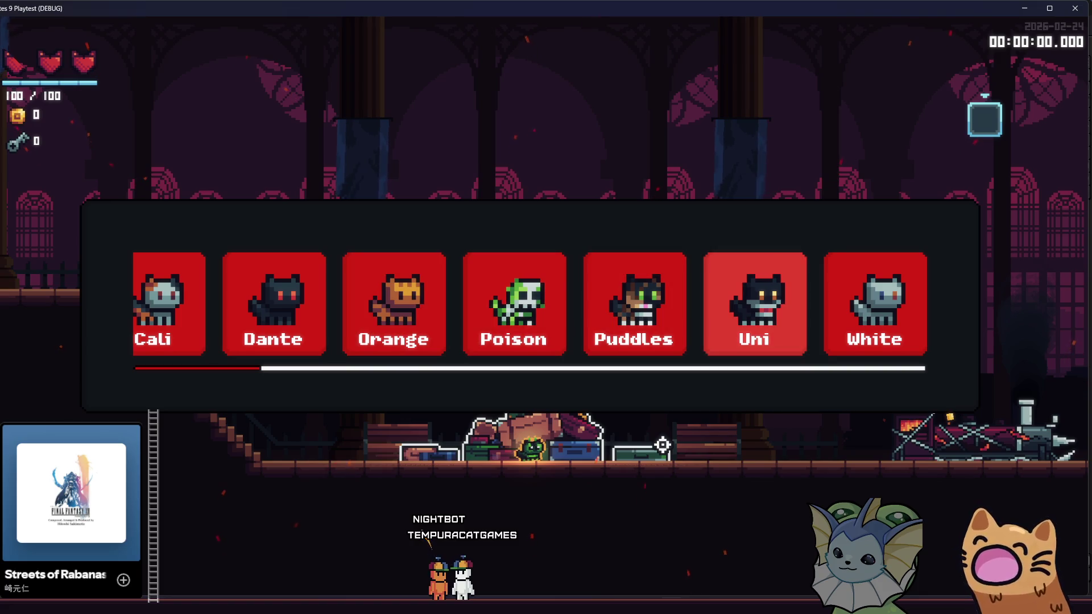
{"action": "key", "text": "Escape"}
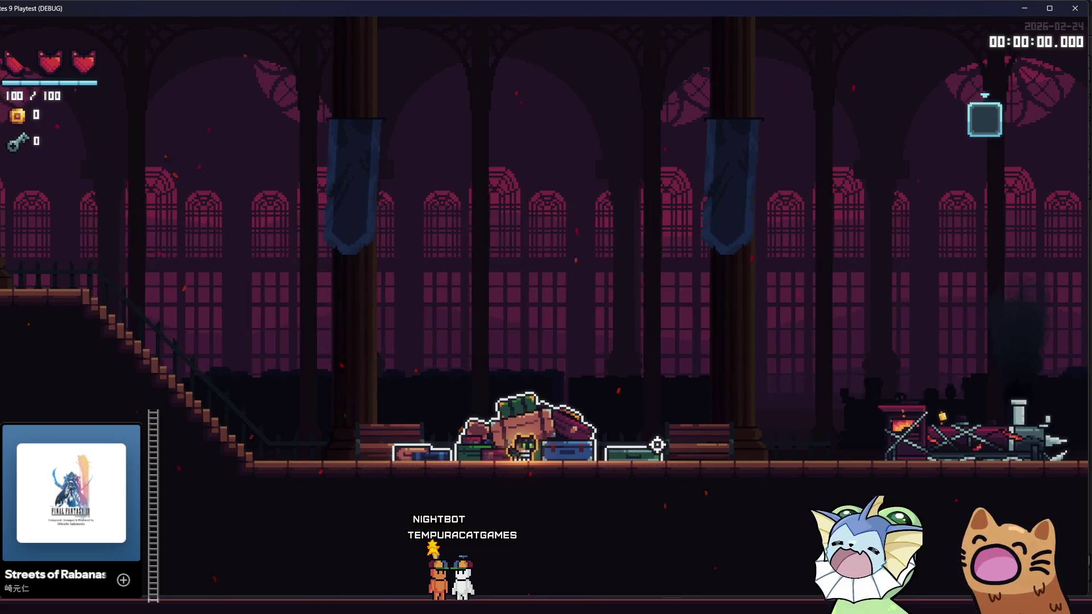
Walk back and forth reopening the panel, choosing Uni, Alien and finally Cali
{"action": "key", "text": "d"}
{"action": "key", "text": "e"}
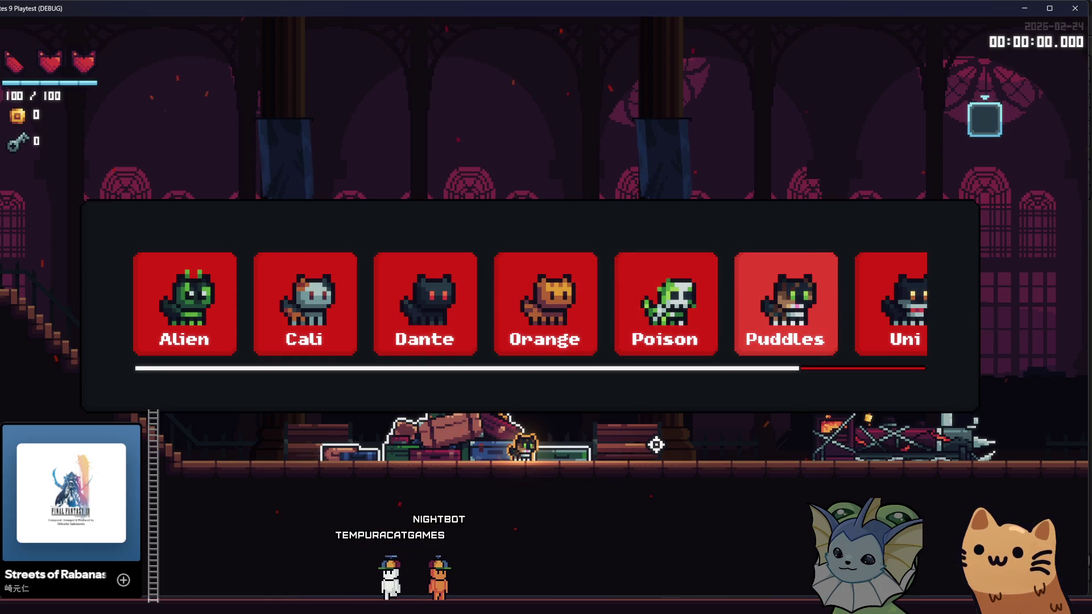
{"action": "key", "text": "d"}
{"action": "key", "text": "e"}
{"action": "key", "text": "d"}
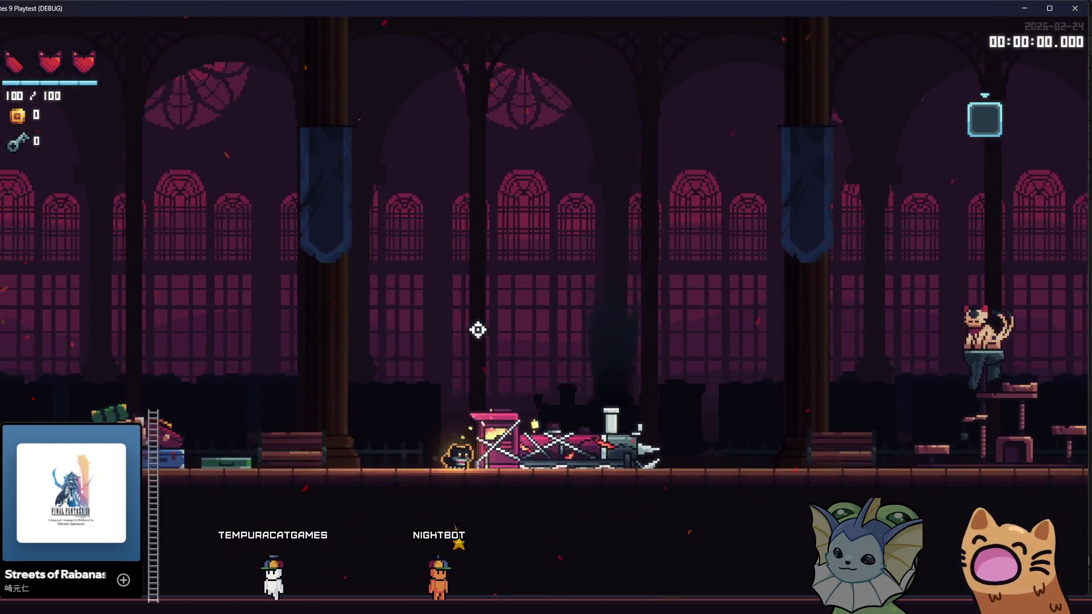
{"action": "key", "text": "a"}
{"action": "key", "text": "e"}
{"action": "key", "text": "a"}
{"action": "key", "text": "e"}
{"action": "key", "text": "e"}
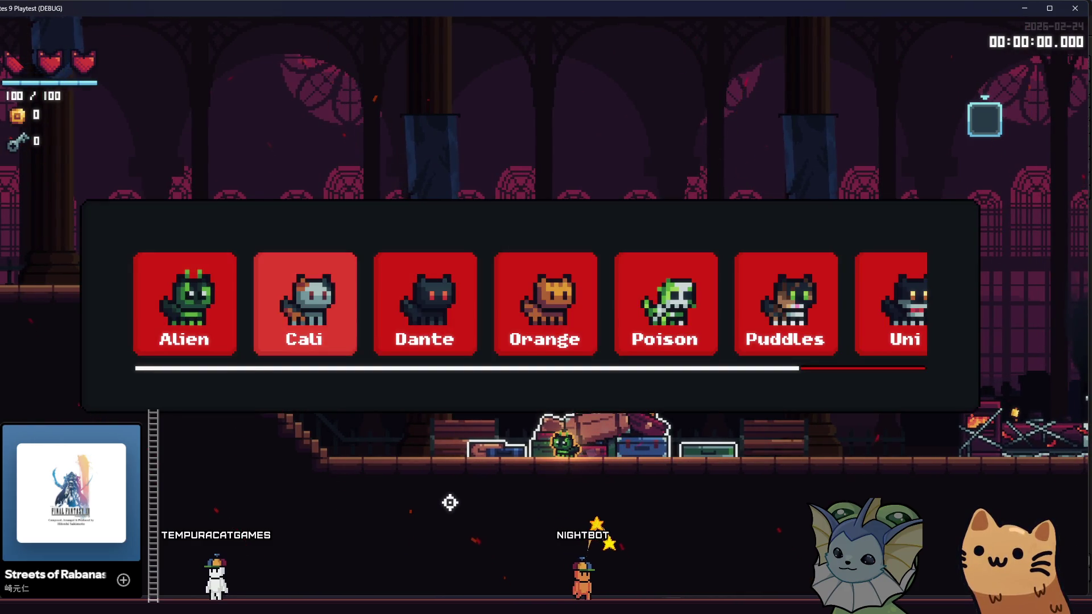
{"action": "key", "text": "e"}
{"action": "key", "text": "d"}
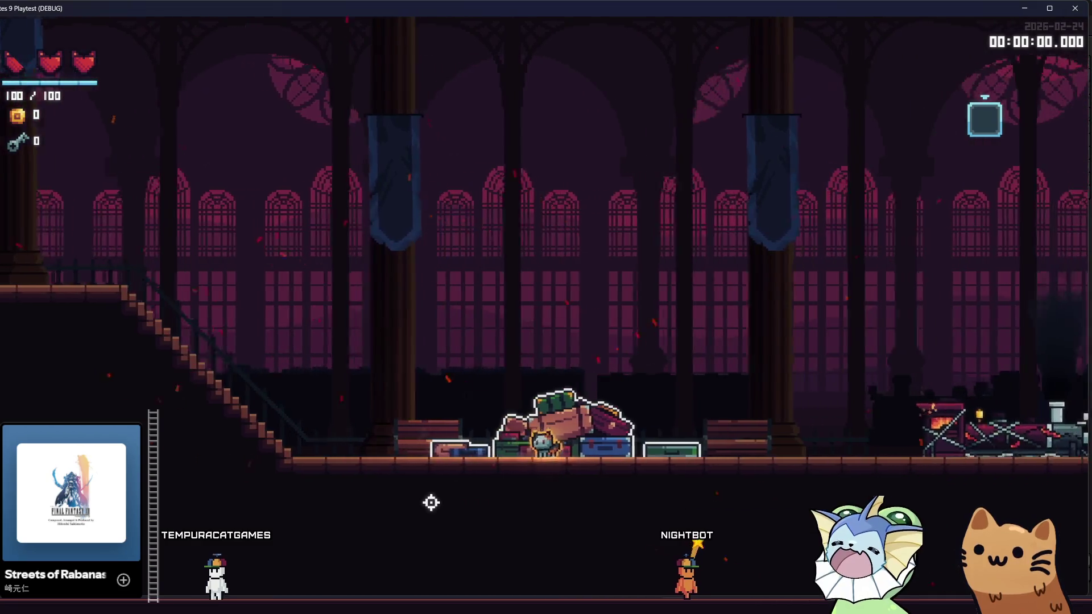
{"action": "key", "text": "e"}
{"action": "key", "text": "d"}
{"action": "key", "text": "d"}
{"action": "key", "text": "d"}
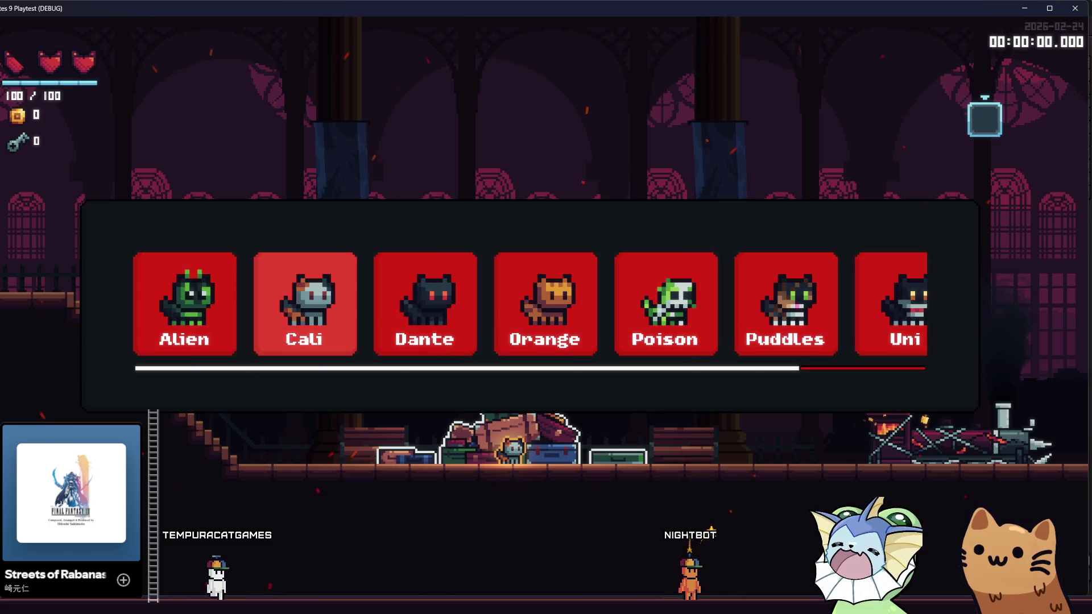
{"action": "key", "text": "e"}
Walk the Cali cat left along the upper floor, then jump onto and off the bench
{"action": "key", "text": "a"}
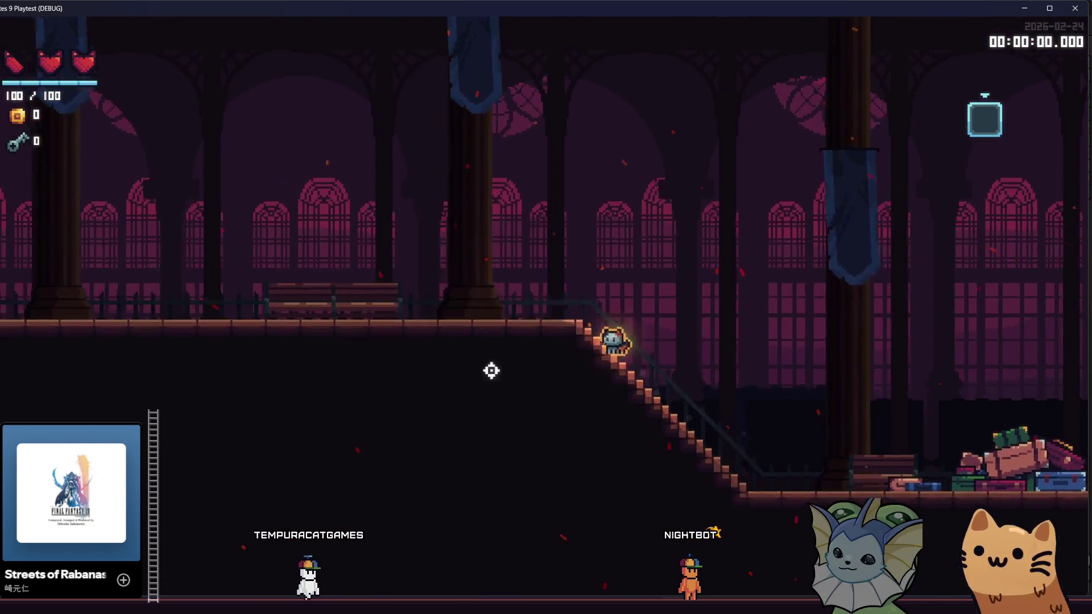
{"action": "key", "text": "a"}
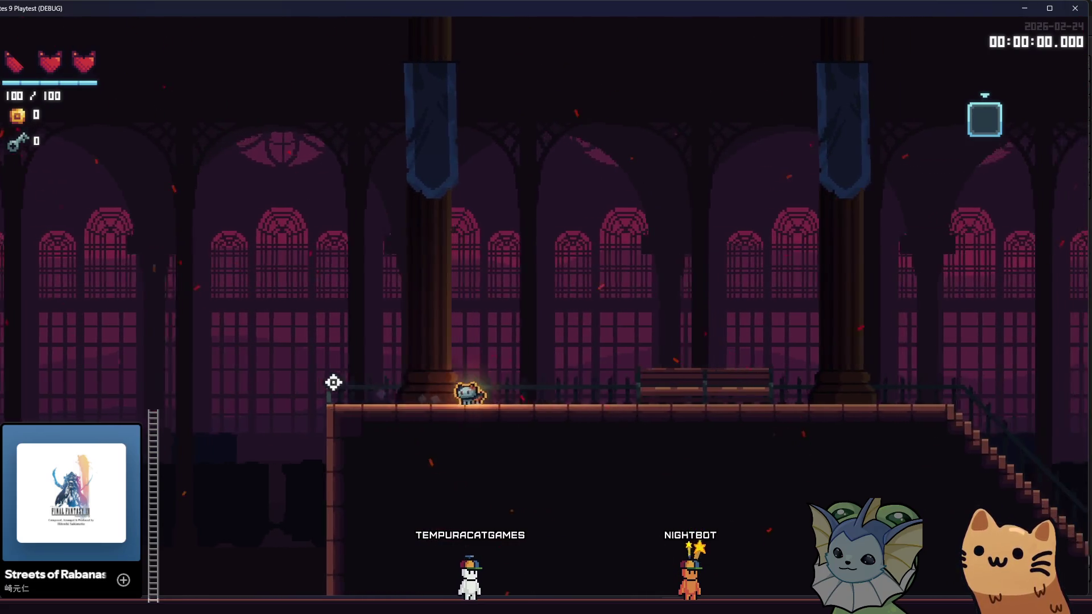
{"action": "key", "text": "a"}
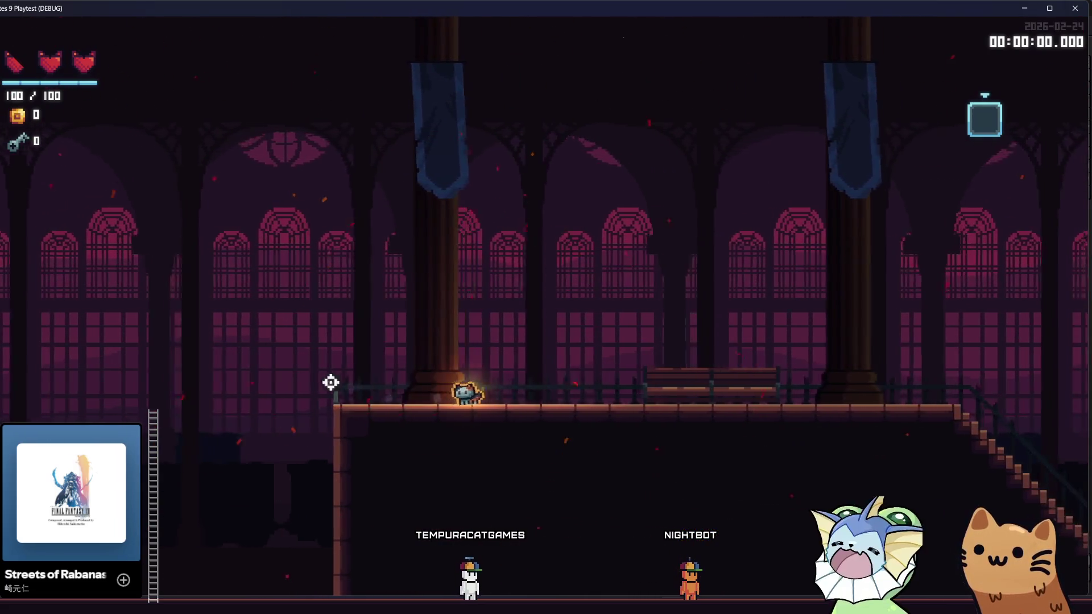
{"action": "key", "text": "space"}
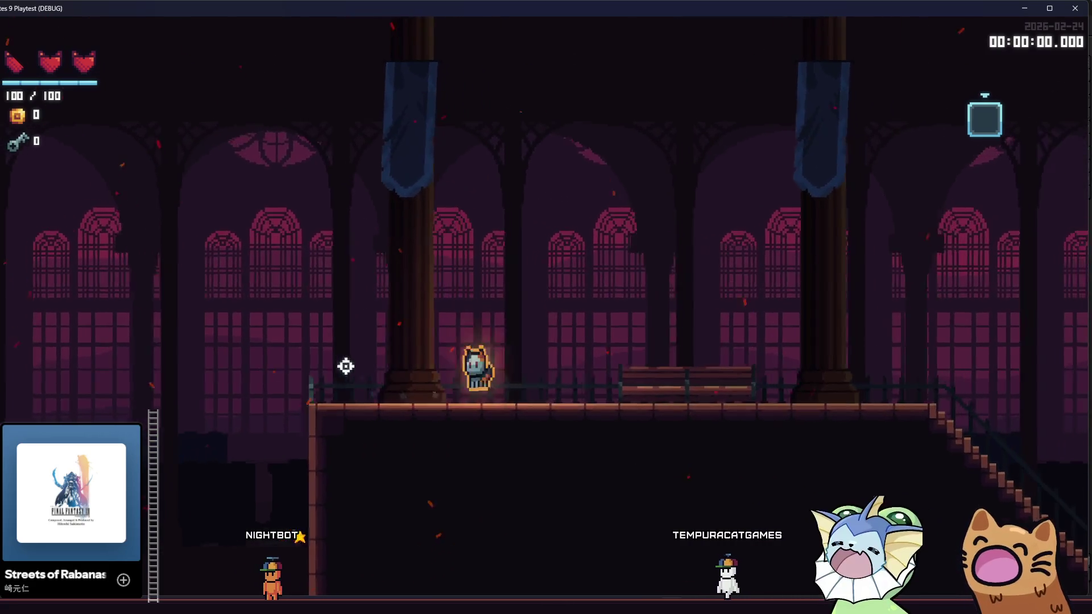
{"action": "key", "text": "d"}
{"action": "key", "text": "space"}
{"action": "key", "text": "d"}
{"action": "key", "text": "space"}
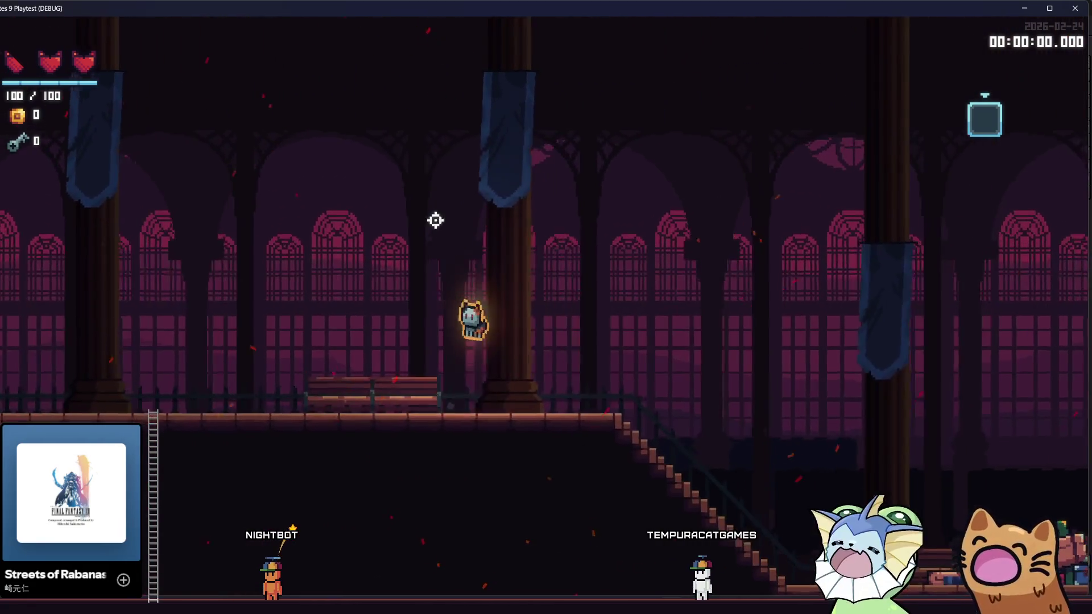
Run right across the stairs and floors, slash, then return left to the luggage pile
{"action": "key", "text": "d"}
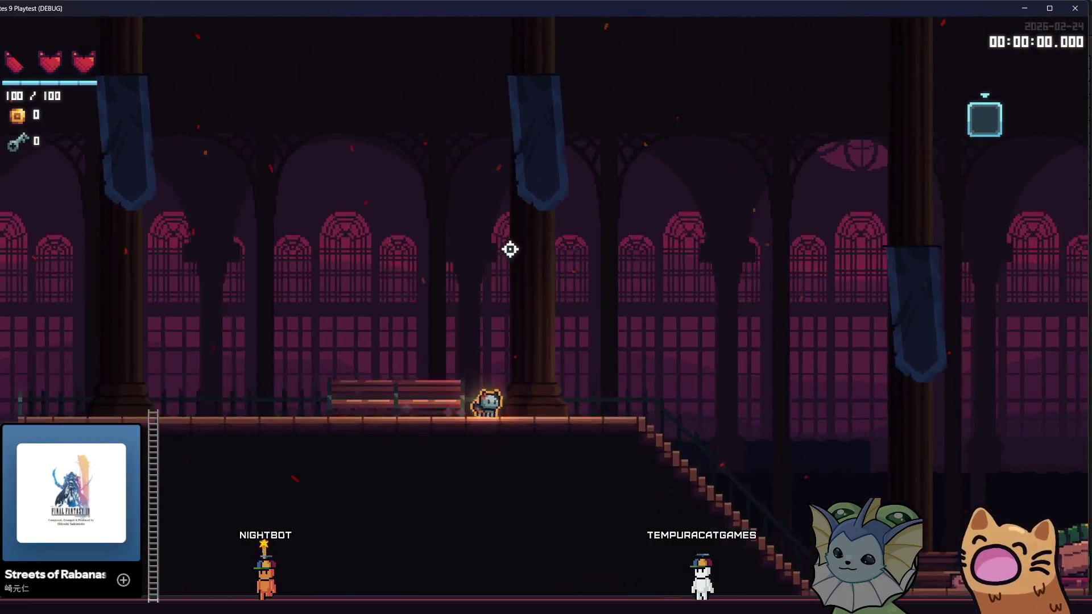
{"action": "key", "text": "d"}
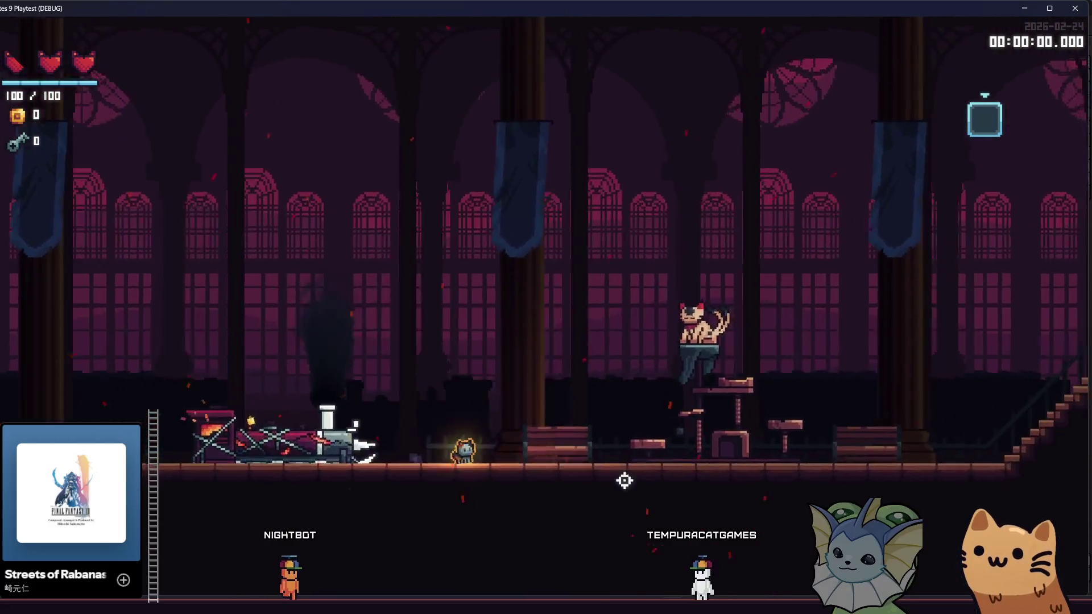
{"action": "key", "text": "d"}
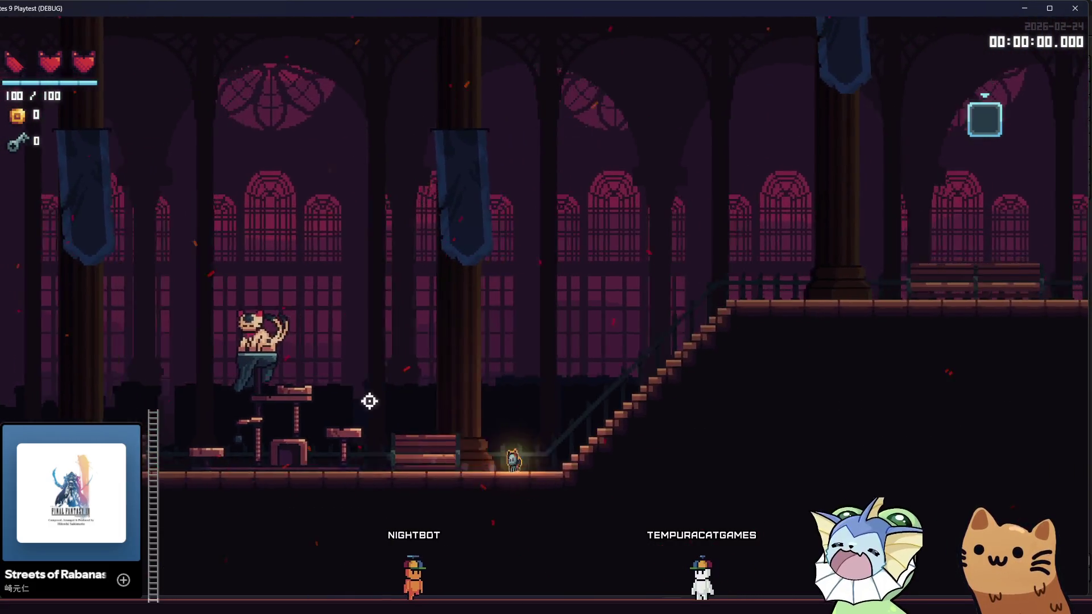
{"action": "key", "text": "d"}
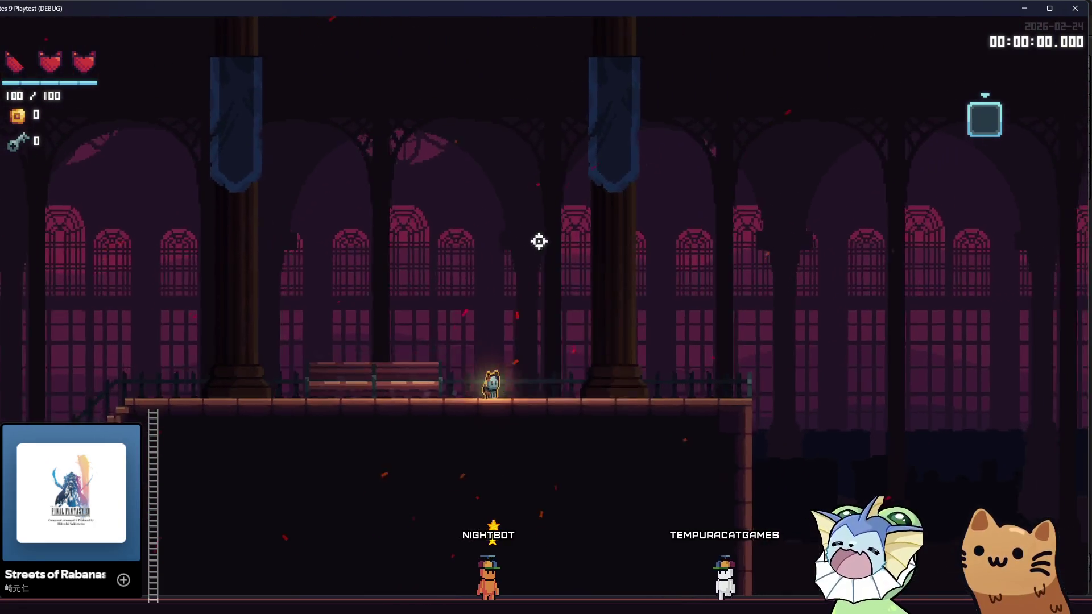
{"action": "key", "text": "a"}
{"action": "left_click", "coordinate": [426, 346]}
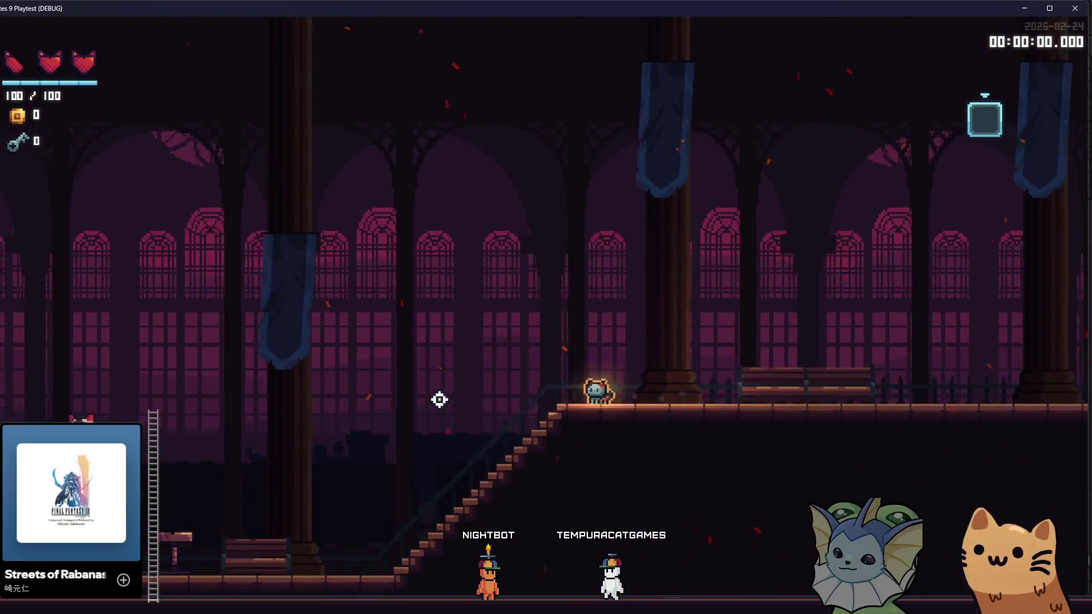
{"action": "key", "text": "a"}
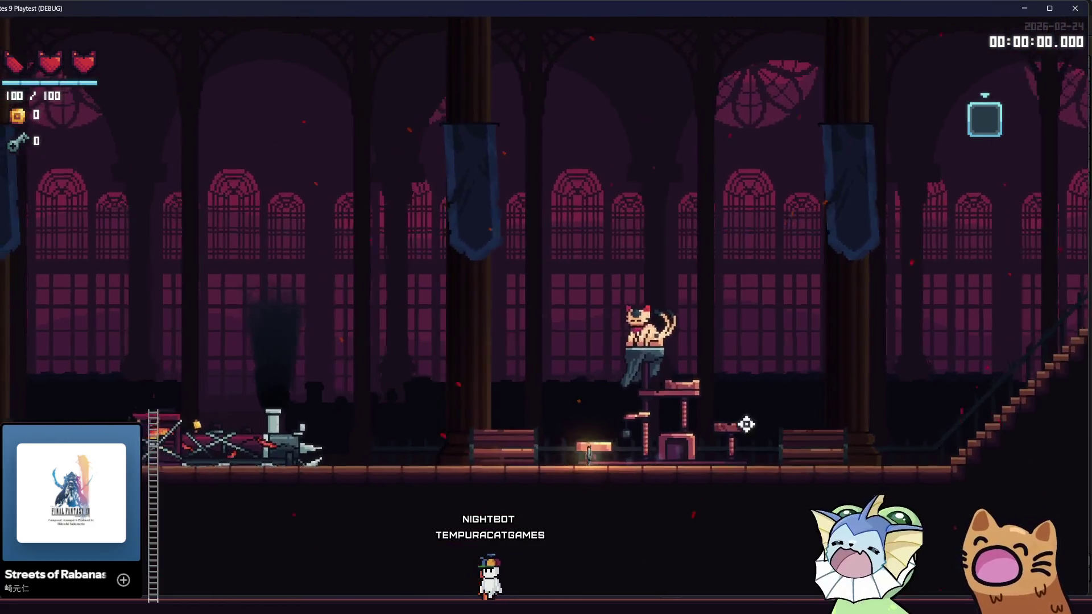
{"action": "key", "text": "a"}
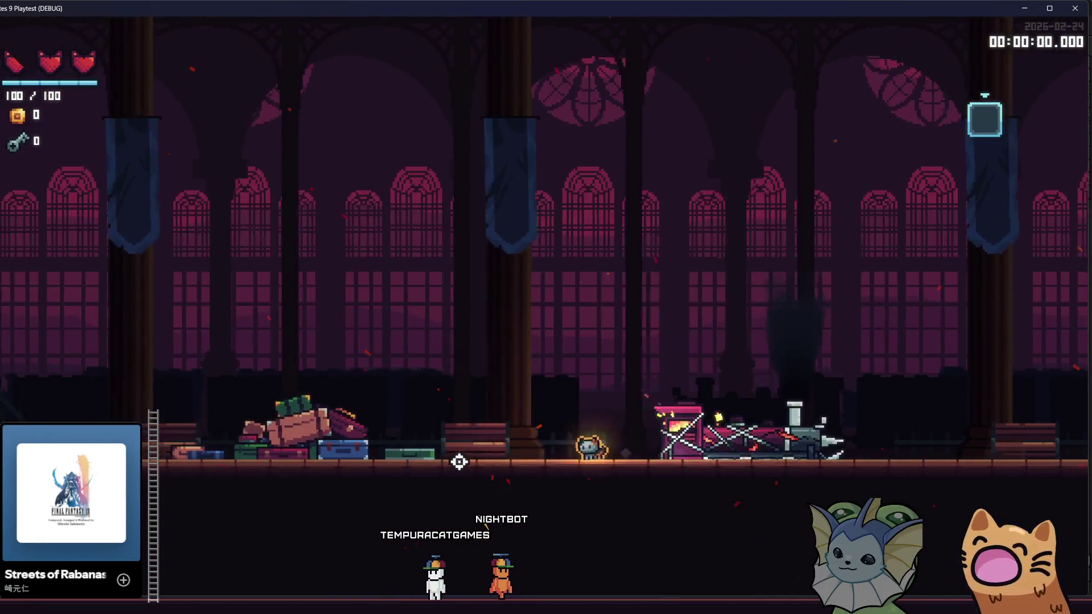
{"action": "key", "text": "a"}
At the luggage pile, reopen the skin menu and choose the green Alien skin
{"action": "key", "text": "e"}
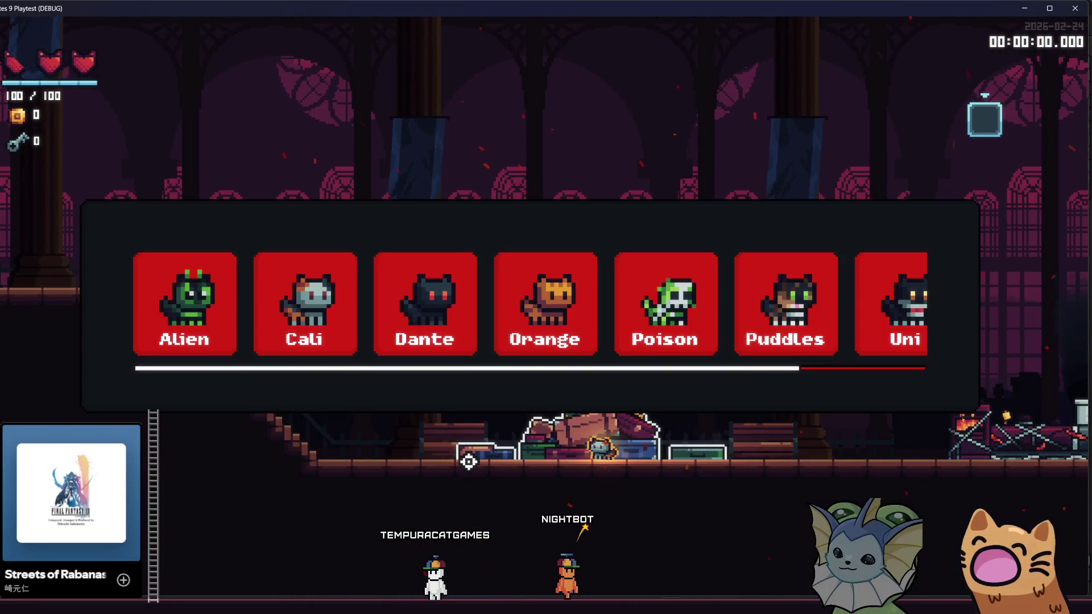
{"action": "key", "text": "Escape"}
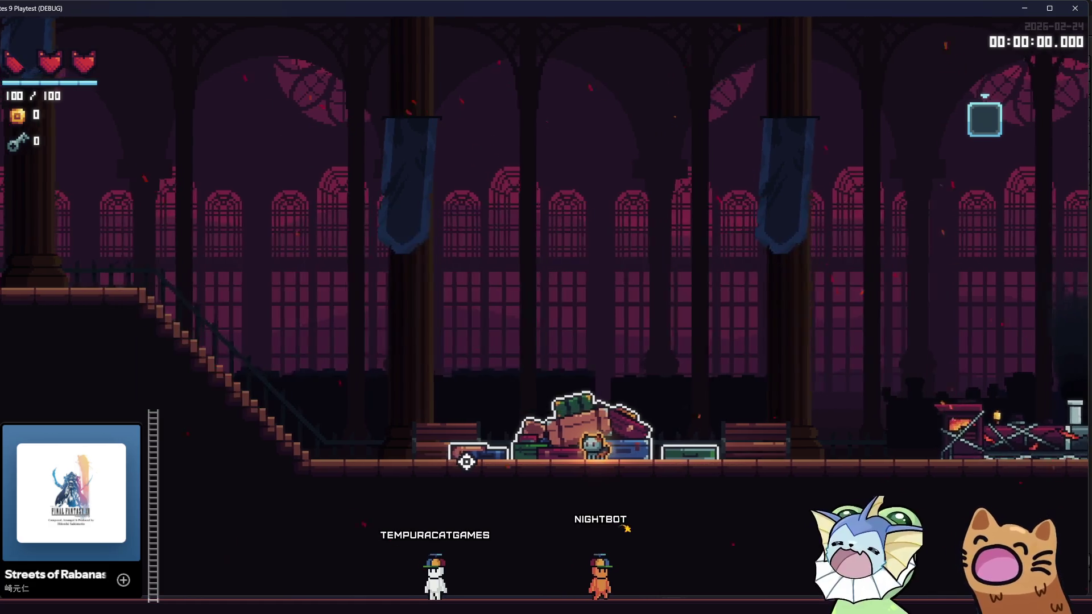
{"action": "key", "text": "space"}
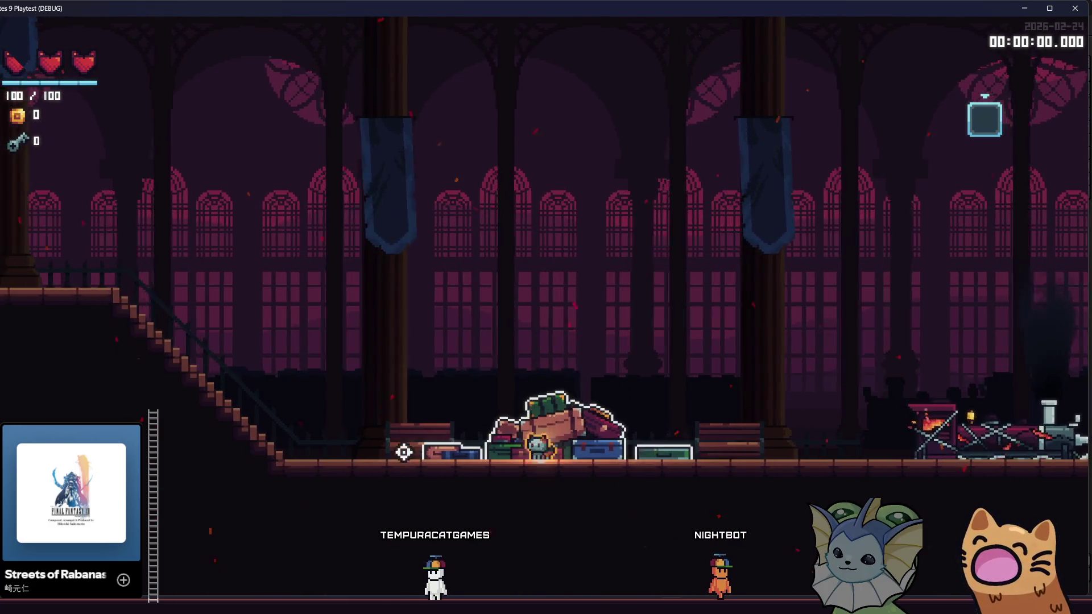
{"action": "key", "text": "e"}
{"action": "key", "text": "Return"}
{"action": "key", "text": "space"}
{"action": "key", "text": "space"}
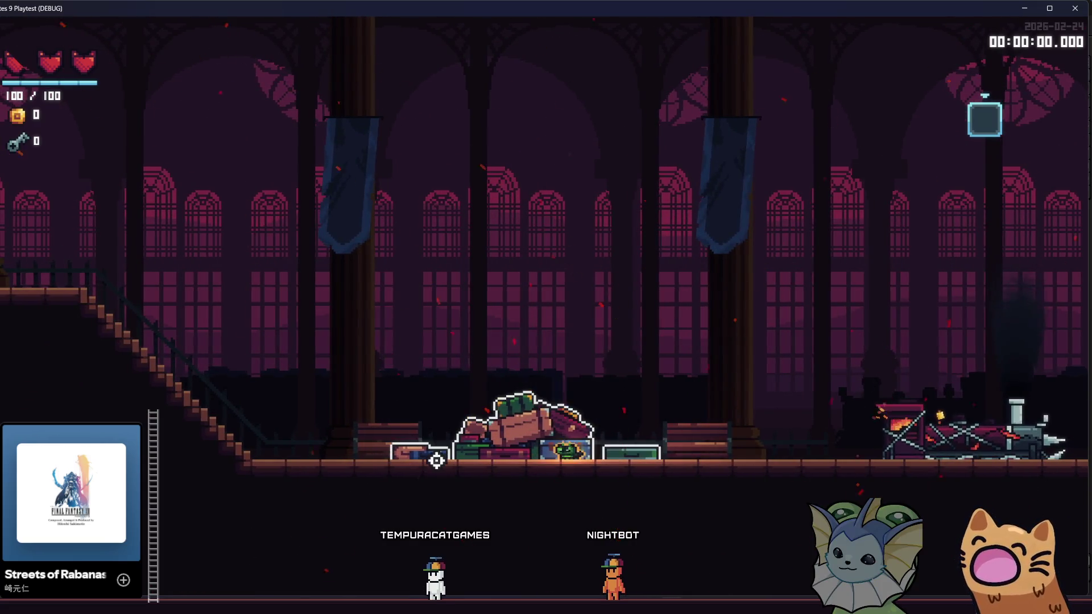
Close the playtest window, relaunch the game, and start a new run
{"action": "left_click", "coordinate": [1069, 14]}
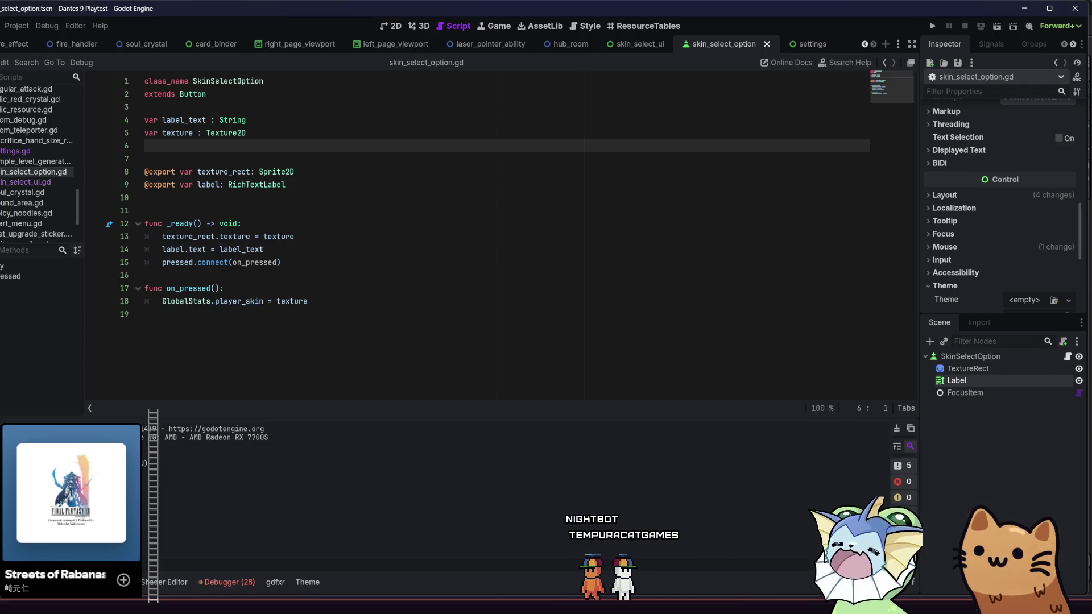
{"action": "left_click", "coordinate": [931, 27]}
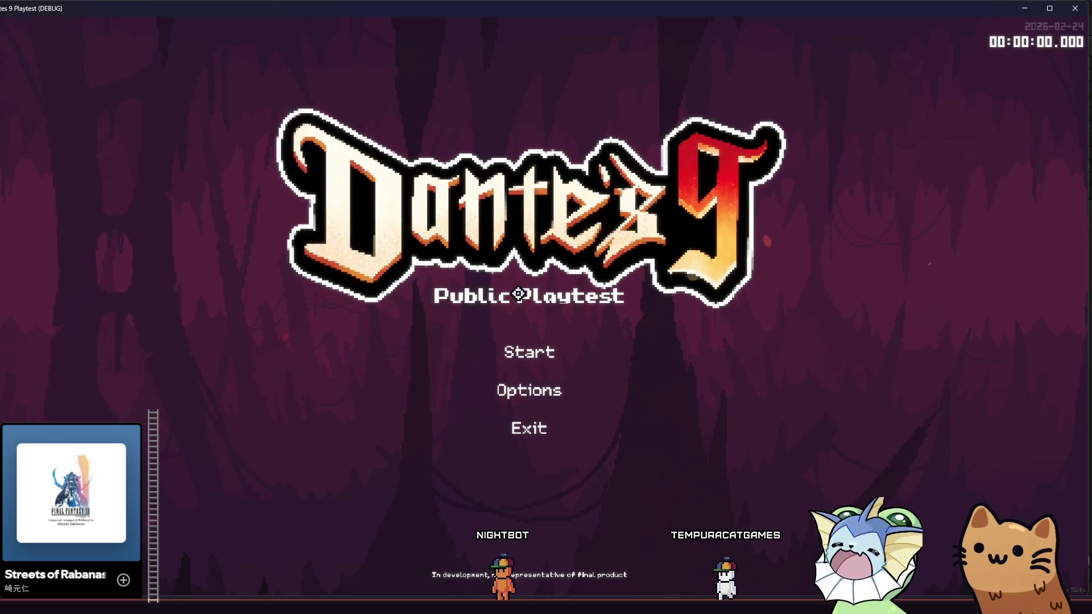
{"action": "left_click", "coordinate": [521, 346]}
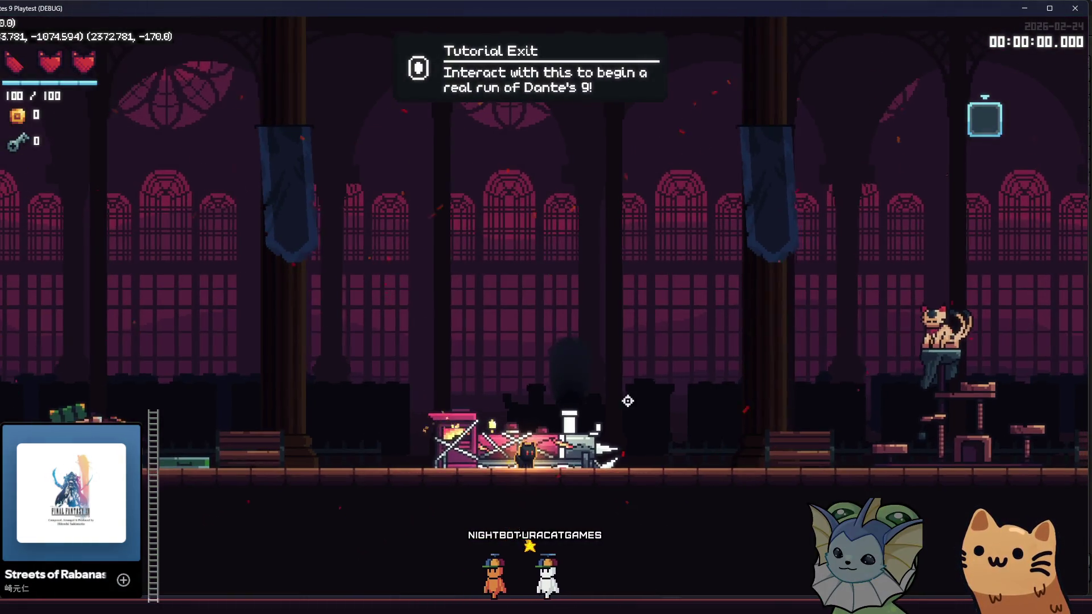
Walk to the luggage pile, open the skin panel, close it unchosen, and return to the editor
{"action": "key", "text": "d"}
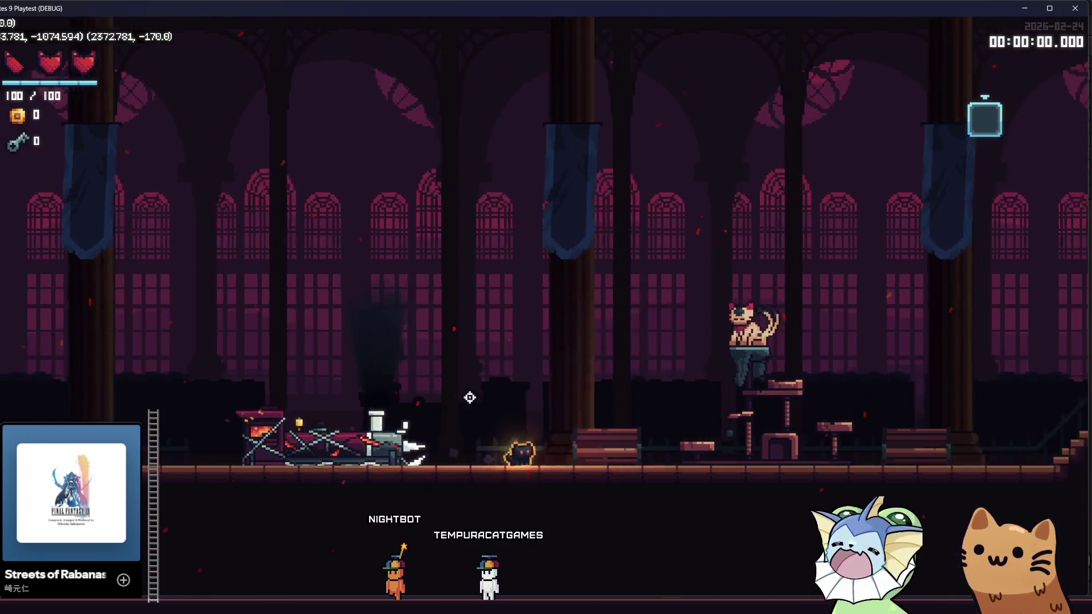
{"action": "key", "text": "a"}
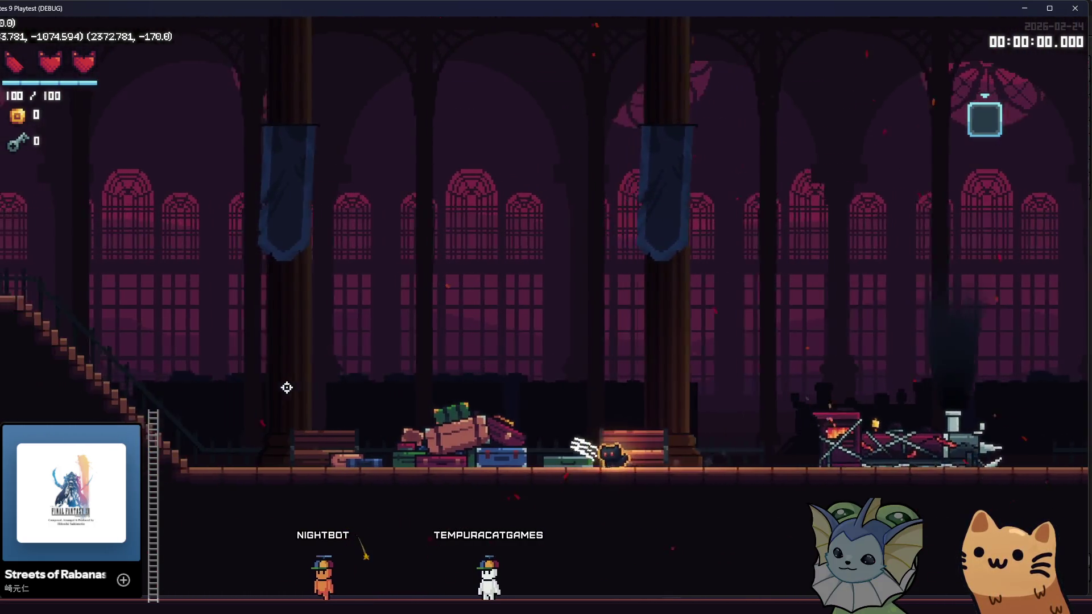
{"action": "key", "text": "e"}
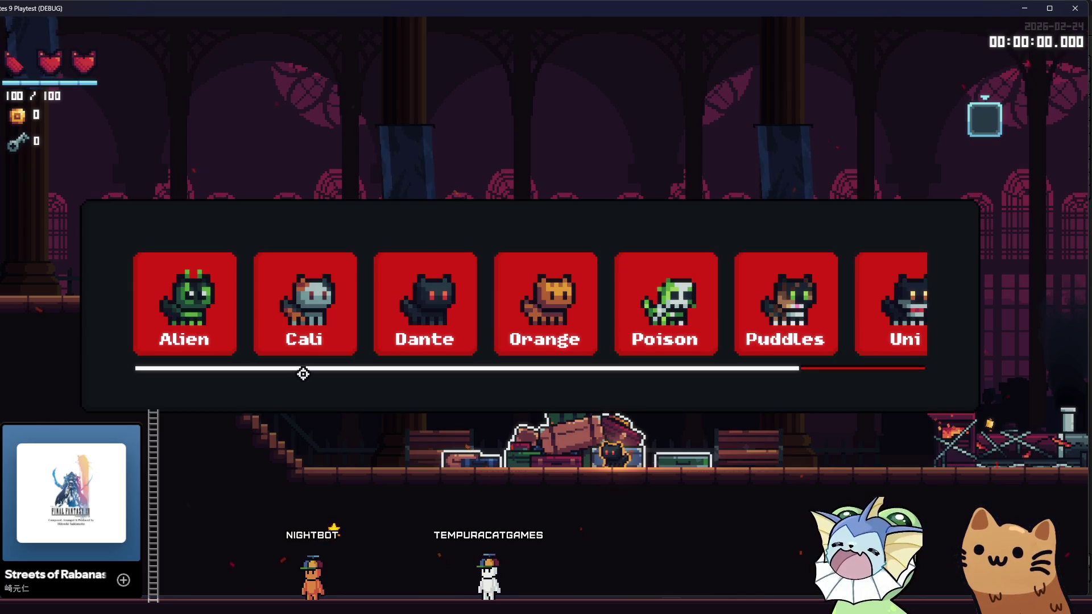
{"action": "key", "text": "Escape"}
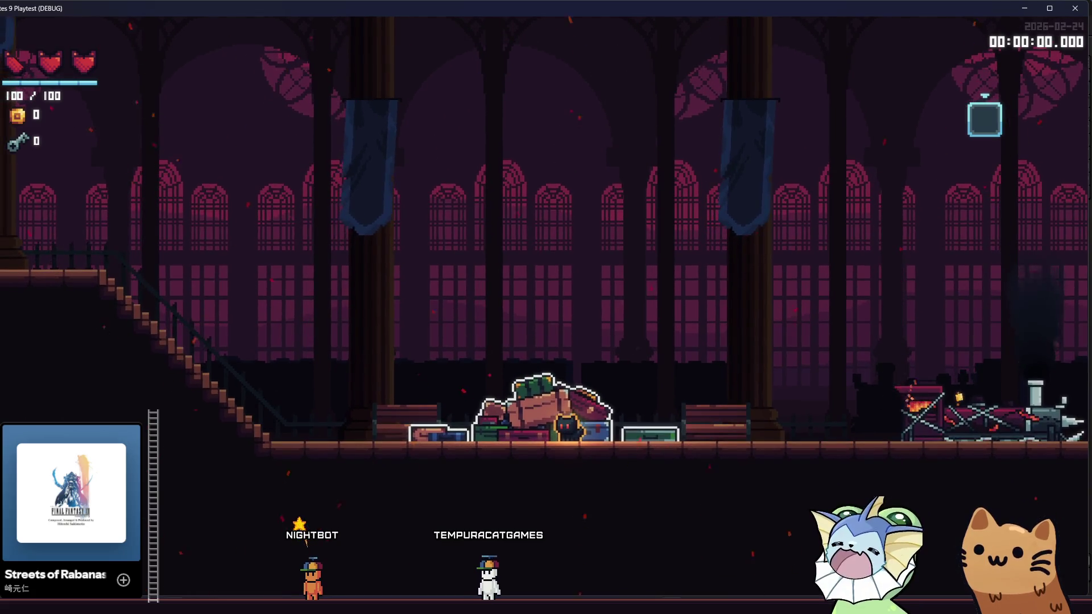
{"action": "left_click", "coordinate": [227, 546]}
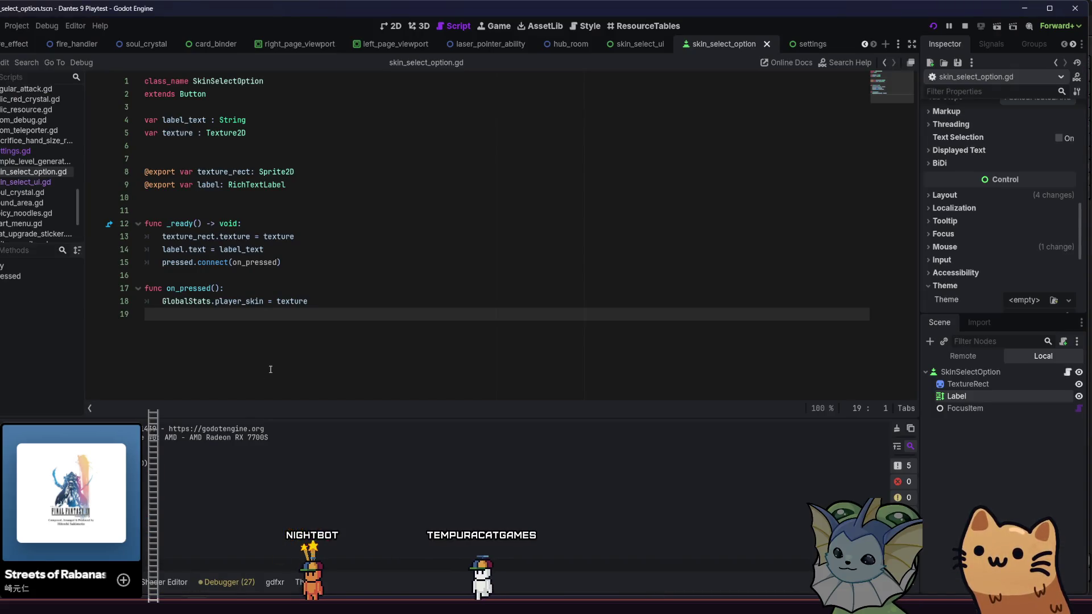
Open skin_select_ui.gd and add blank lines after queue_free() in cancel
{"action": "left_click", "coordinate": [648, 50]}
{"action": "left_click", "coordinate": [1068, 372]}
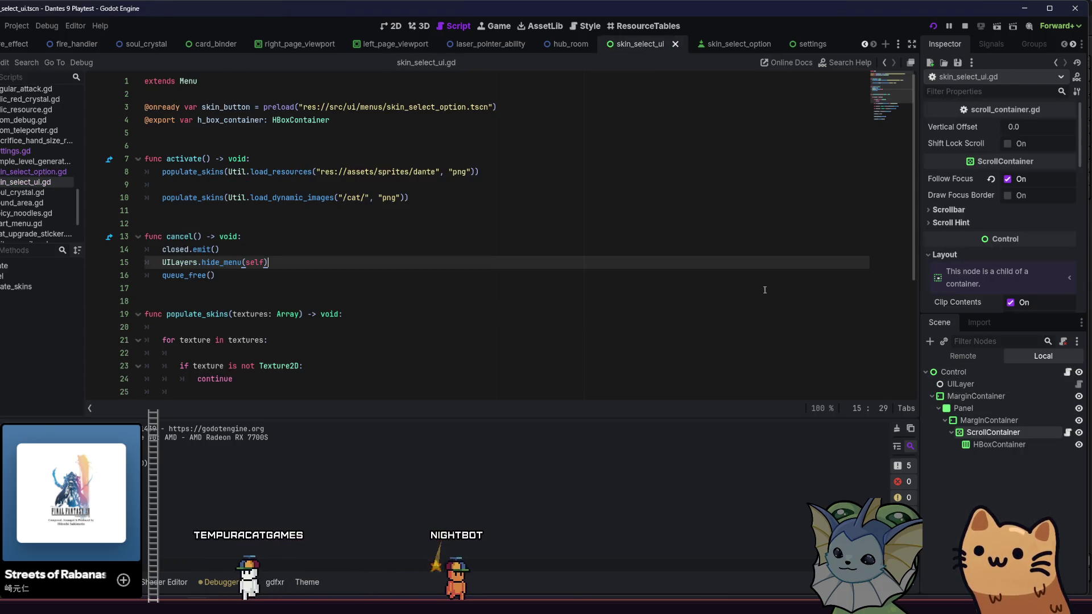
{"action": "scroll", "coordinate": [500, 244], "scroll_direction": "down", "scroll_amount": 5}
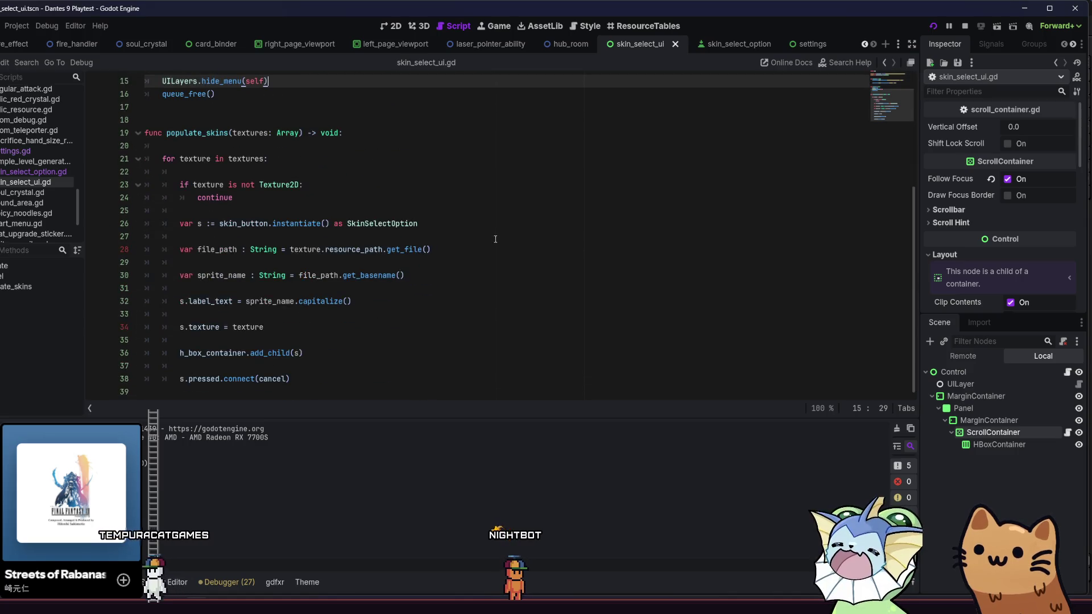
{"action": "scroll", "coordinate": [495, 242], "scroll_direction": "up", "scroll_amount": 5}
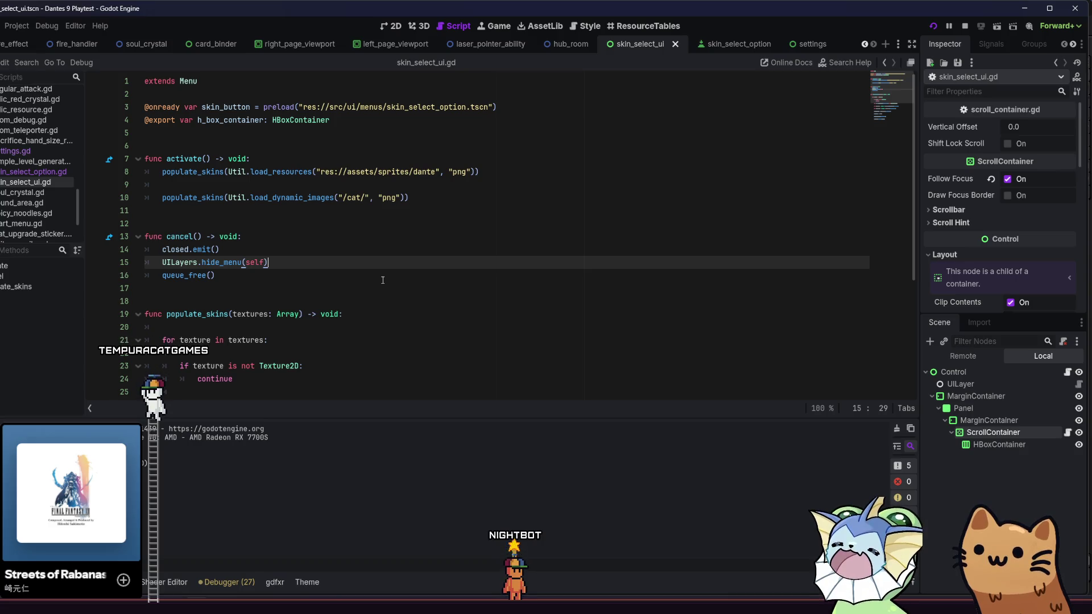
{"action": "left_click", "coordinate": [381, 281]}
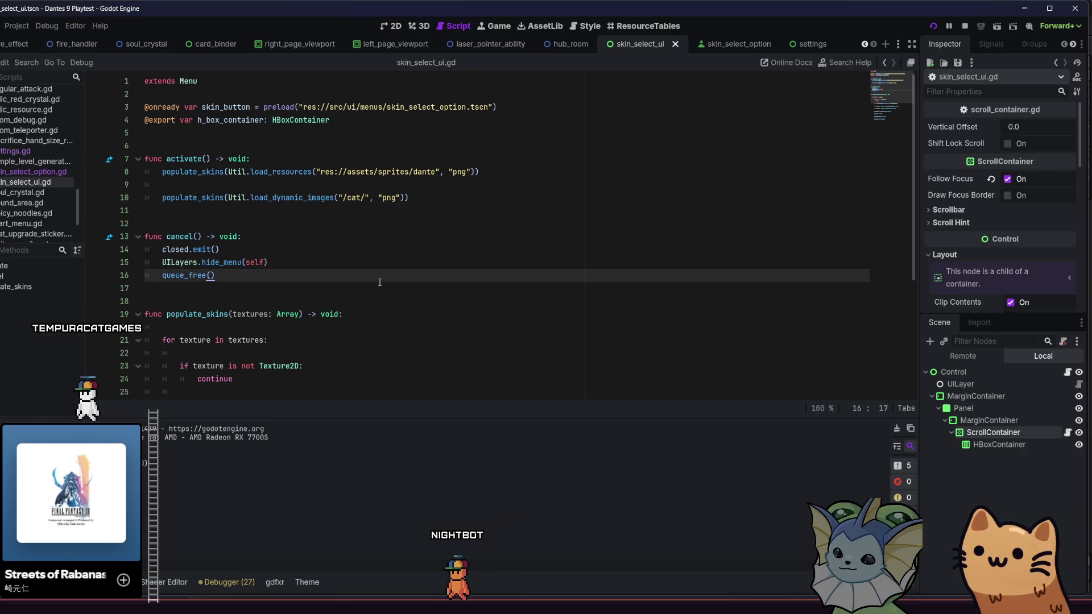
{"action": "key", "text": "Return"}
{"action": "key", "text": "BackSpace"}
{"action": "key", "text": "Return"}
{"action": "key", "text": "Return"}
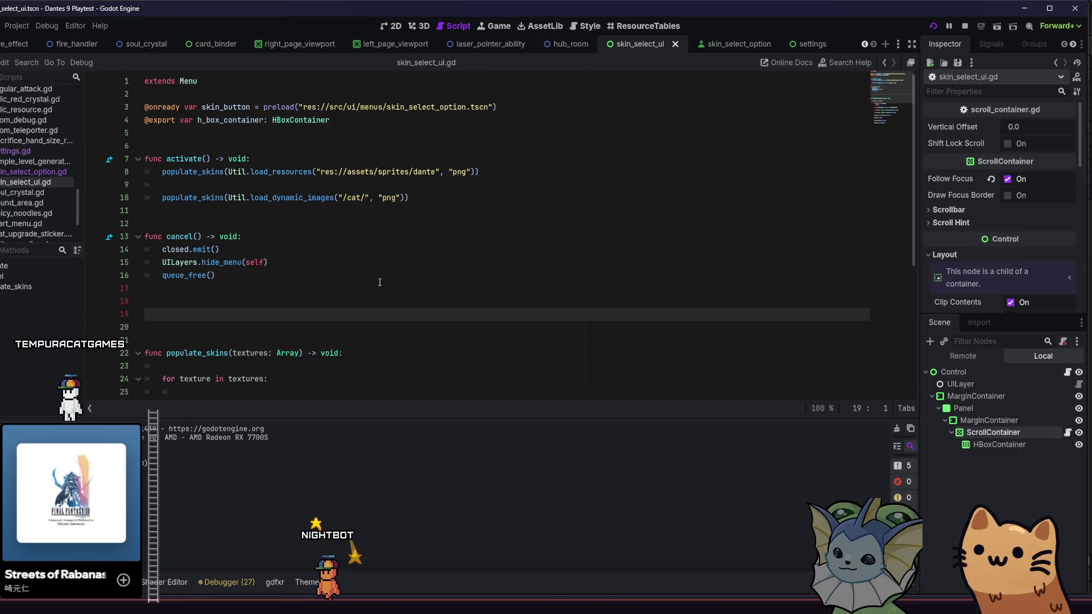
Add should_pause() -> bool returning false, save, and run the game with F5
{"action": "type", "text": "func should_"}
{"action": "key", "text": "Return"}
{"action": "key", "text": "Return"}
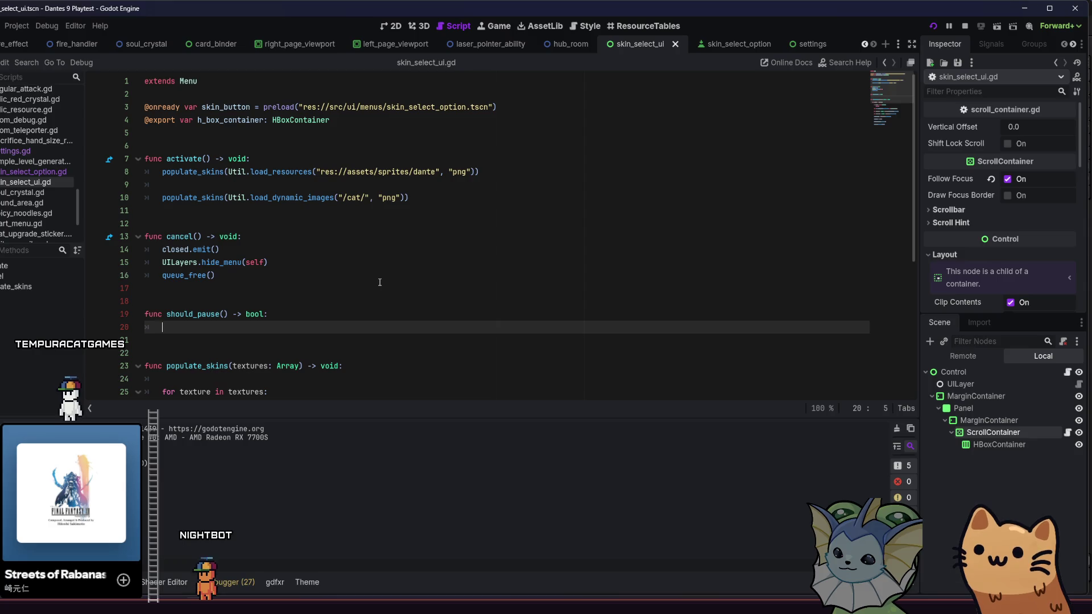
{"action": "type", "text": "return "}
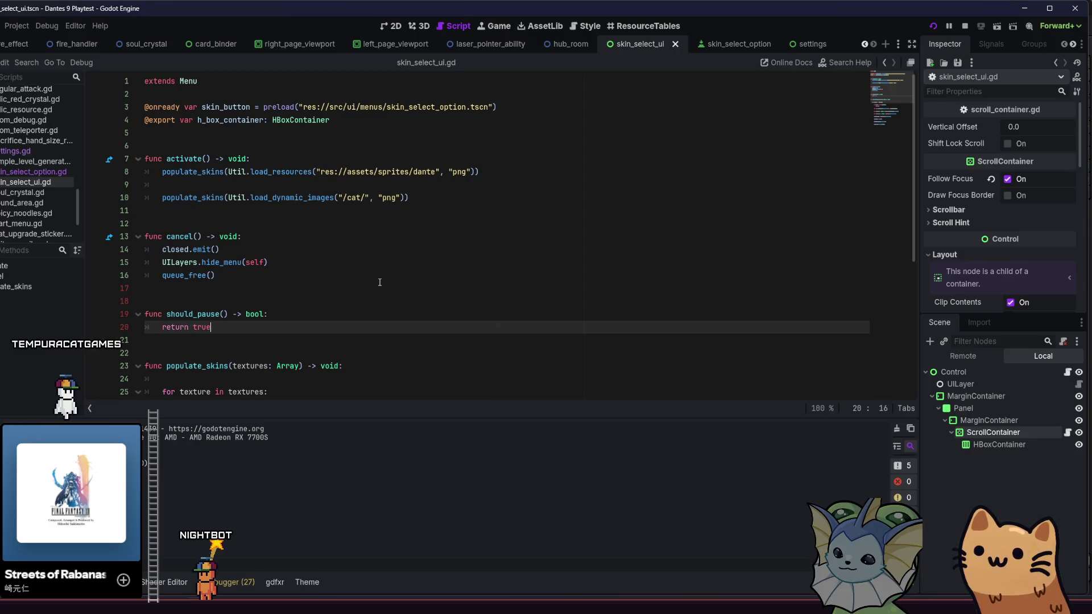
{"action": "type", "text": "true"}
{"action": "left_click", "coordinate": [379, 281]}
{"action": "left_click", "coordinate": [385, 302]}
{"action": "left_click", "coordinate": [296, 314]}
{"action": "double_click", "coordinate": [201, 327]}
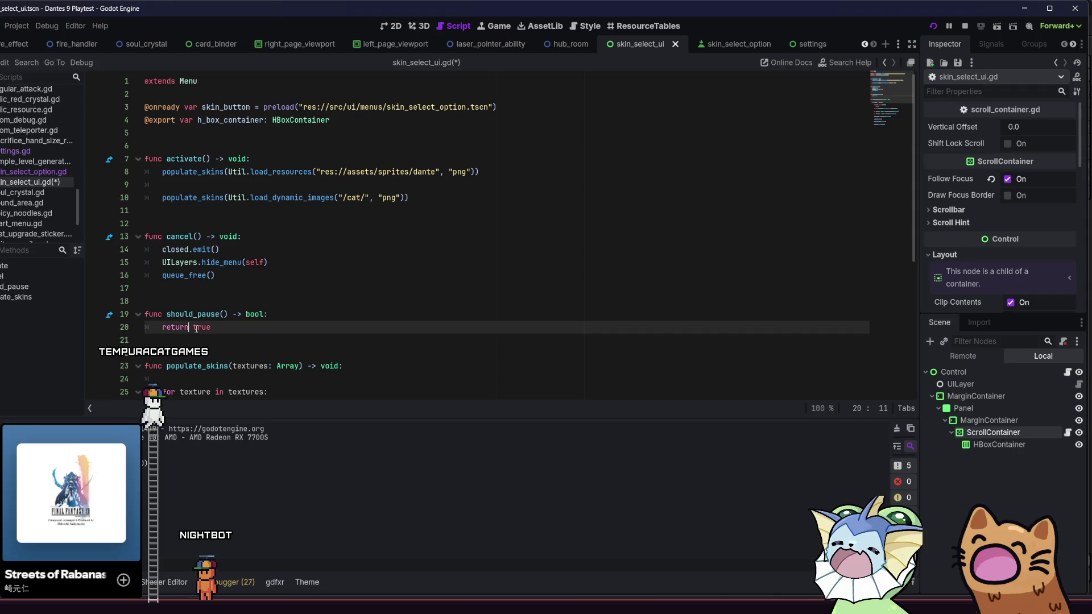
{"action": "type", "text": "false"}
{"action": "key", "text": "ctrl+s"}
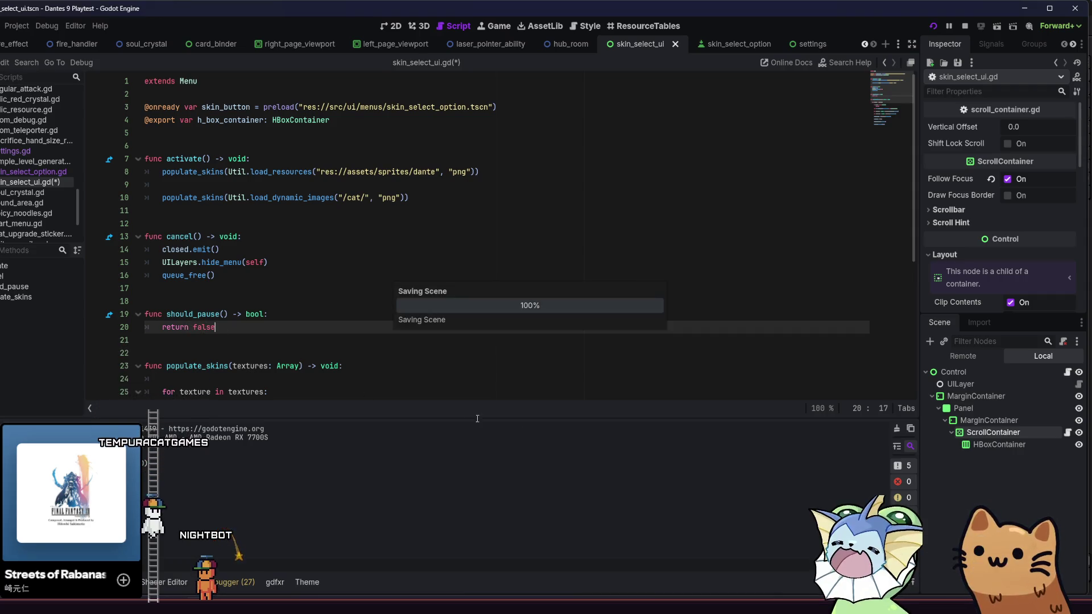
{"action": "key", "text": "F5"}
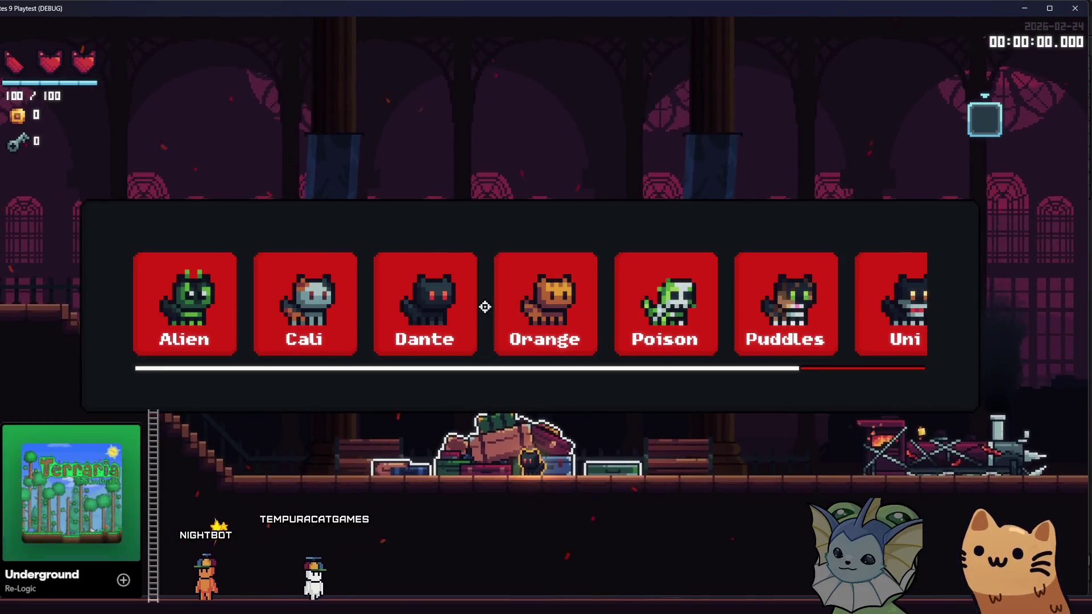
Choose the Poison skin, switch back to Dante, and walk back to reopen skins
{"action": "left_click", "coordinate": [671, 310]}
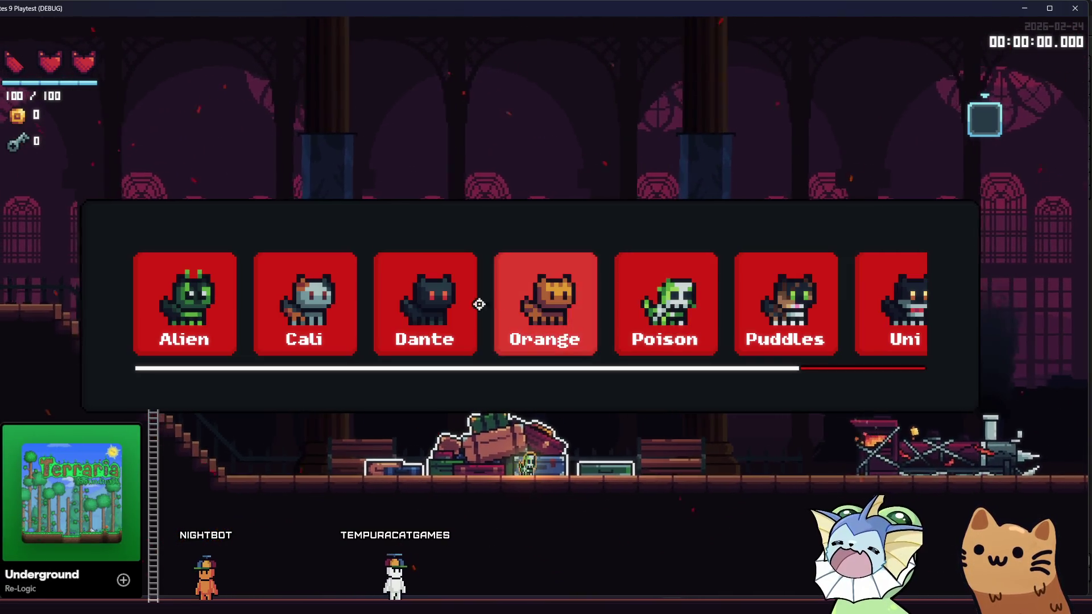
{"action": "left_click", "coordinate": [407, 309]}
{"action": "key", "text": "d"}
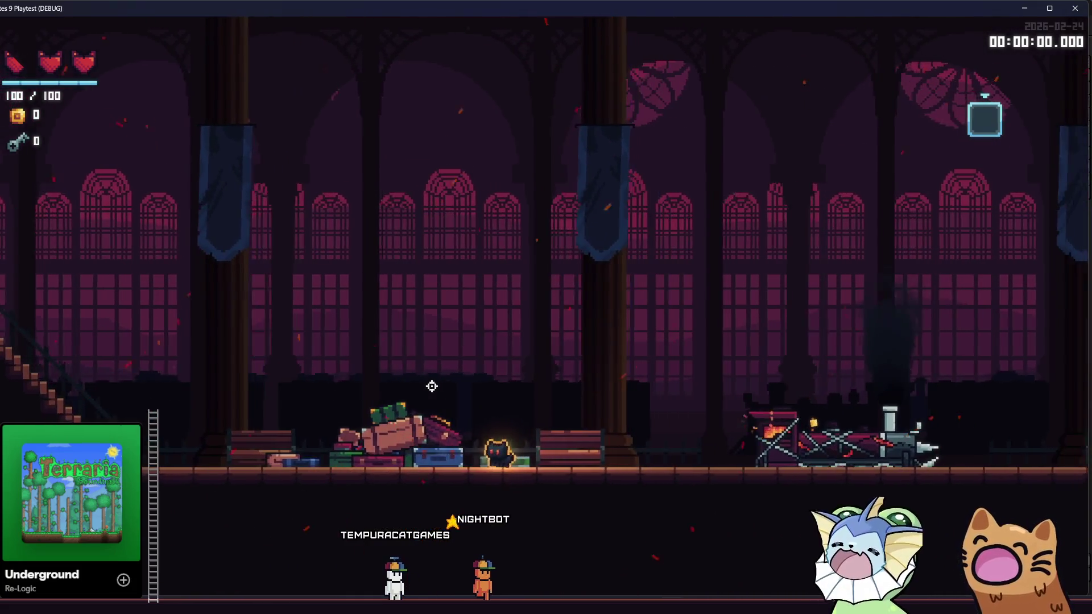
{"action": "key", "text": "a"}
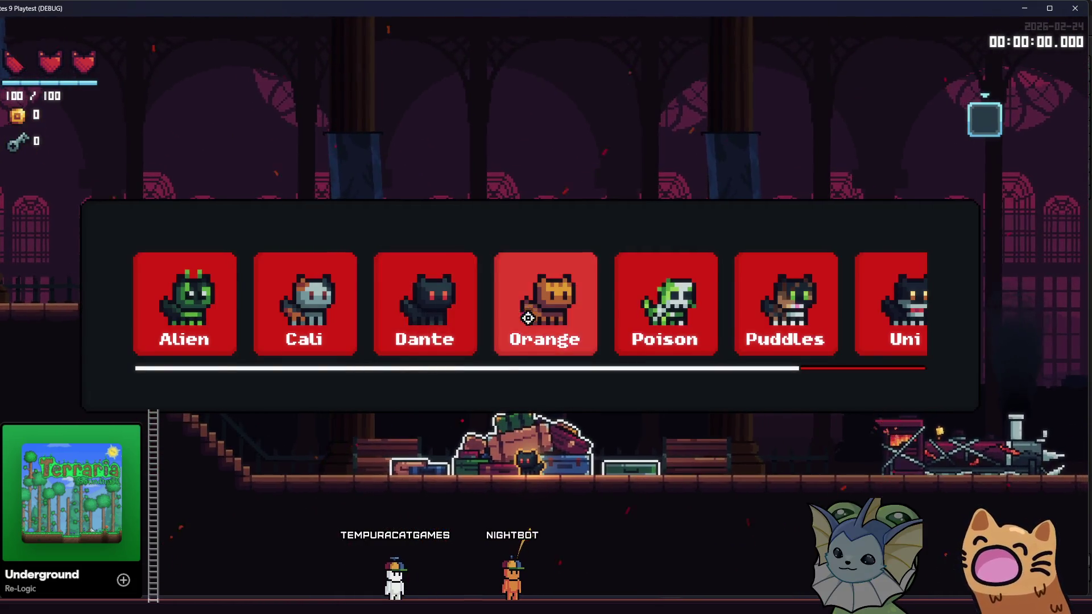
Scroll through all skin cards, walk with the panel open, close it, and quit the playtest
{"action": "scroll", "coordinate": [528, 318], "scroll_direction": "down", "scroll_amount": 2}
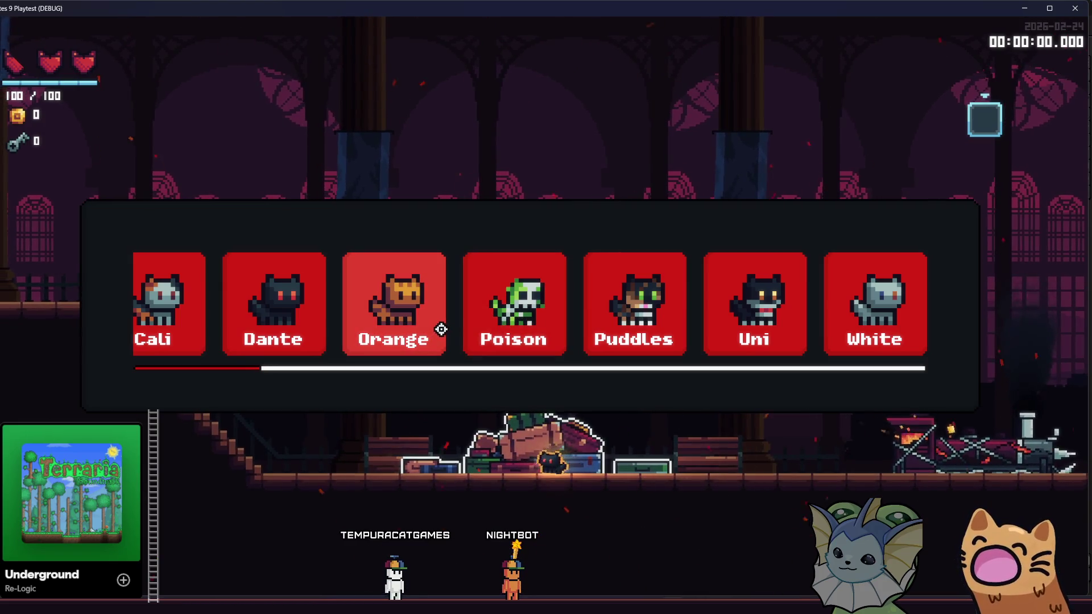
{"action": "scroll", "coordinate": [448, 325], "scroll_direction": "up", "scroll_amount": 1}
{"action": "scroll", "coordinate": [488, 341], "scroll_direction": "down", "scroll_amount": 1}
{"action": "scroll", "coordinate": [478, 324], "scroll_direction": "up", "scroll_amount": 1}
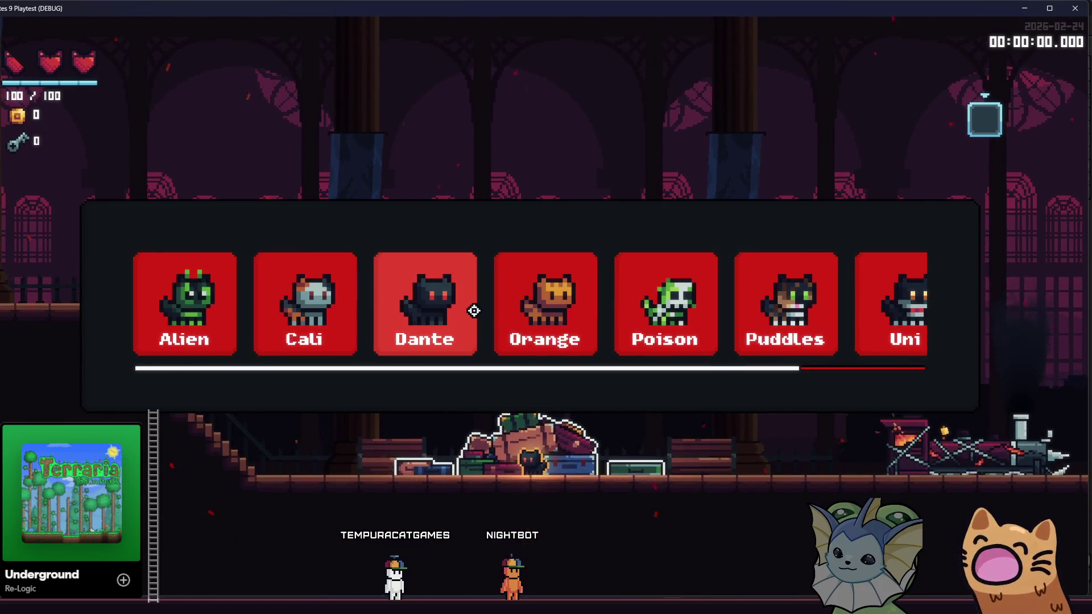
{"action": "key", "text": "d"}
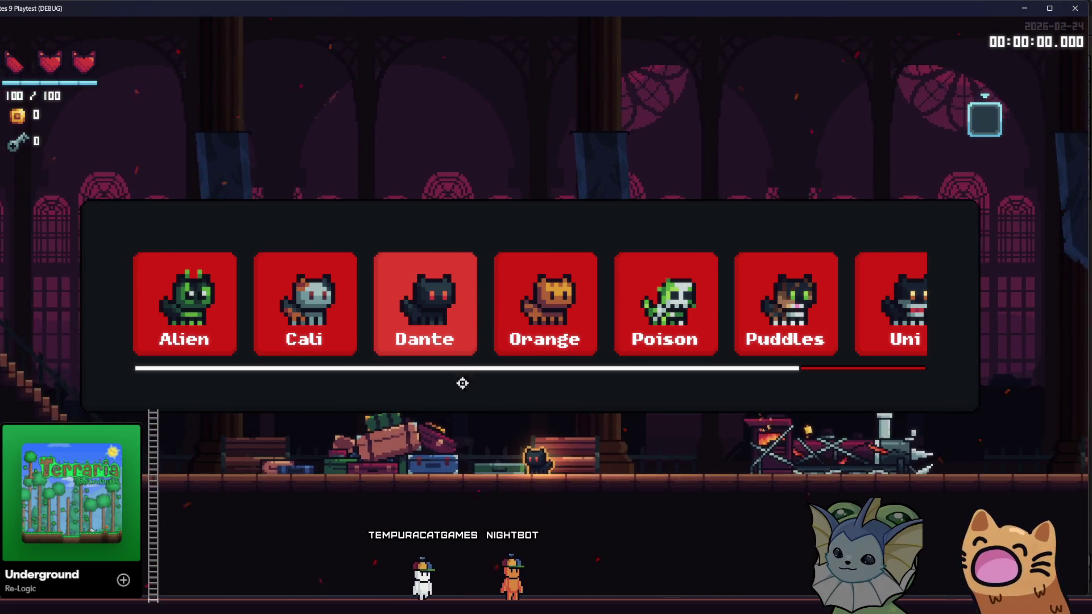
{"action": "key", "text": "a"}
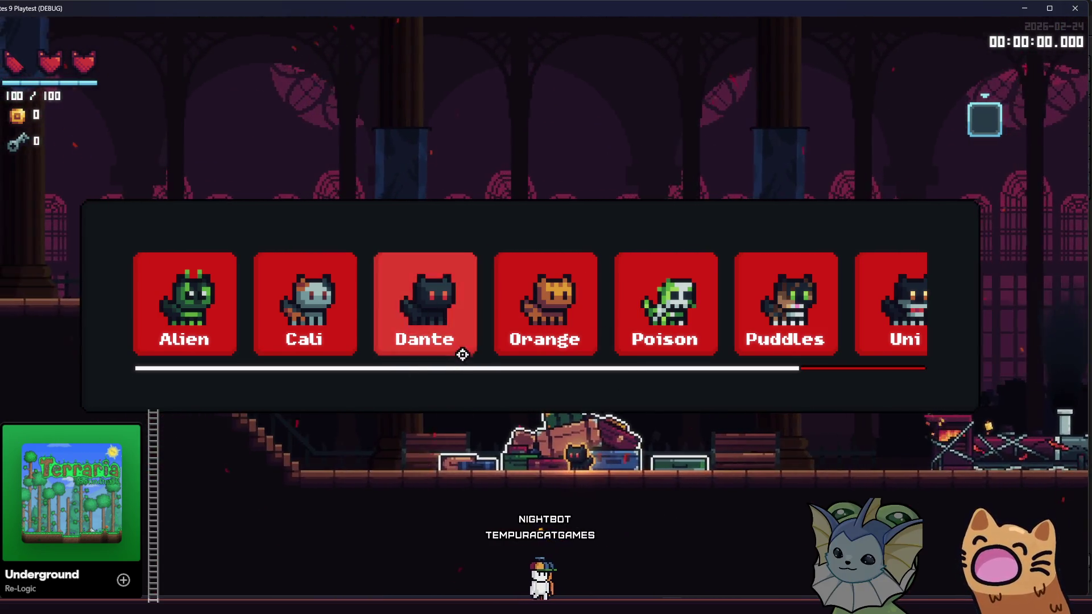
{"action": "left_click", "coordinate": [463, 352]}
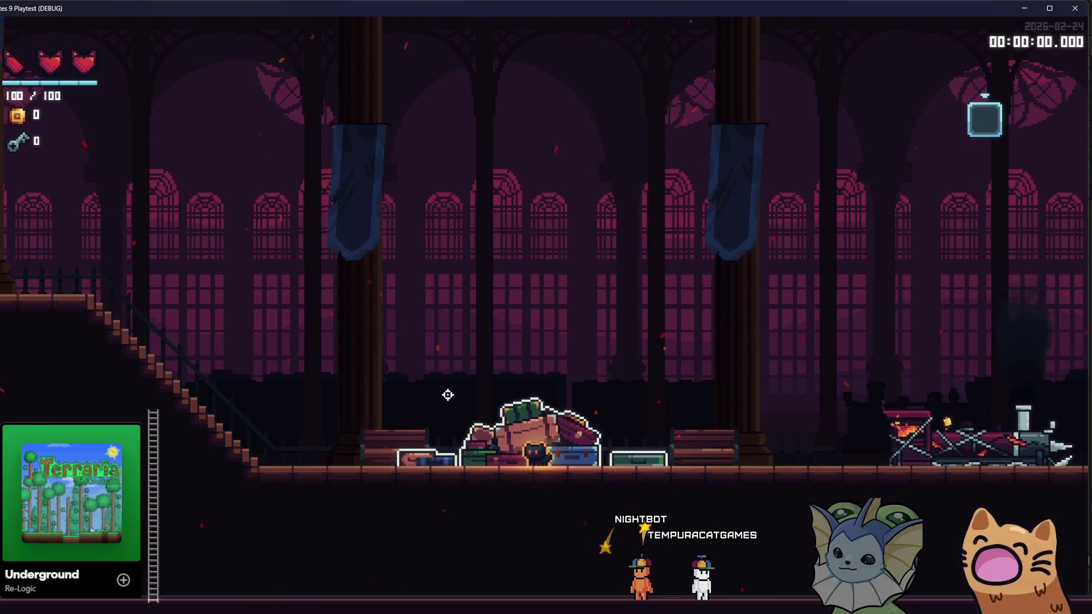
{"action": "key", "text": "F8"}
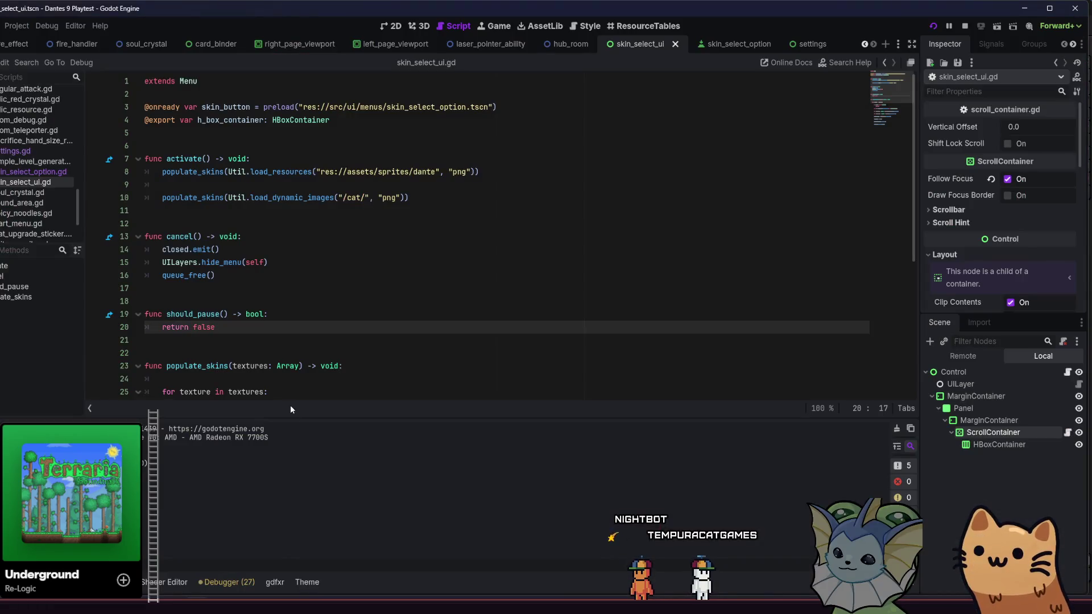
Delete the should_pause() function returning false so cancel precedes populate_skins, then save skin_select_ui.gd
{"action": "left_click", "coordinate": [129, 301], "text": "shift"}
{"action": "key", "text": "BackSpace"}
{"action": "key", "text": "ctrl+s"}
{"action": "left_click", "coordinate": [186, 292]}
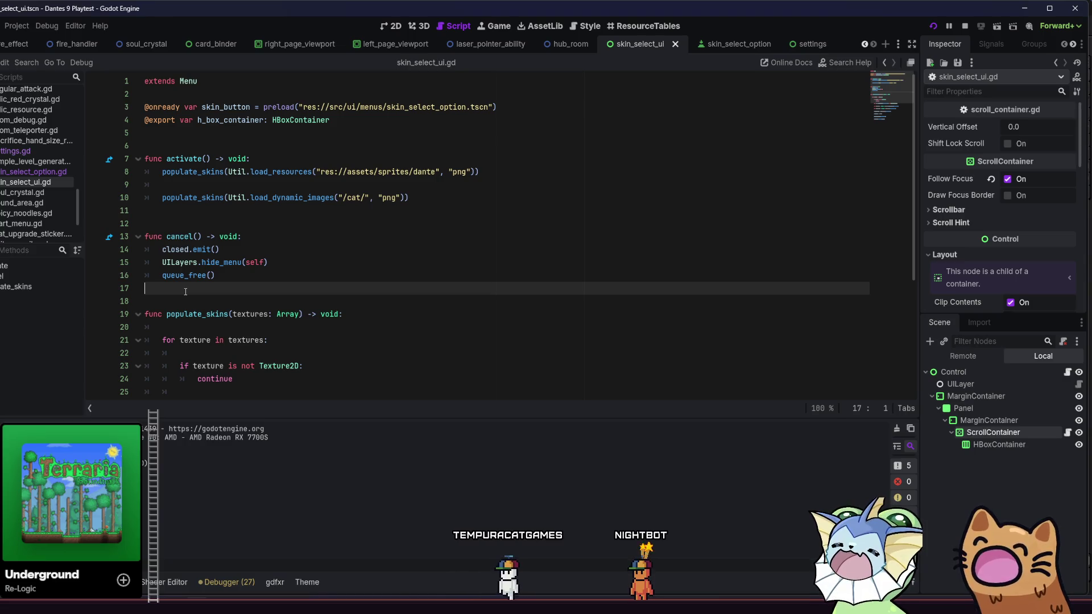